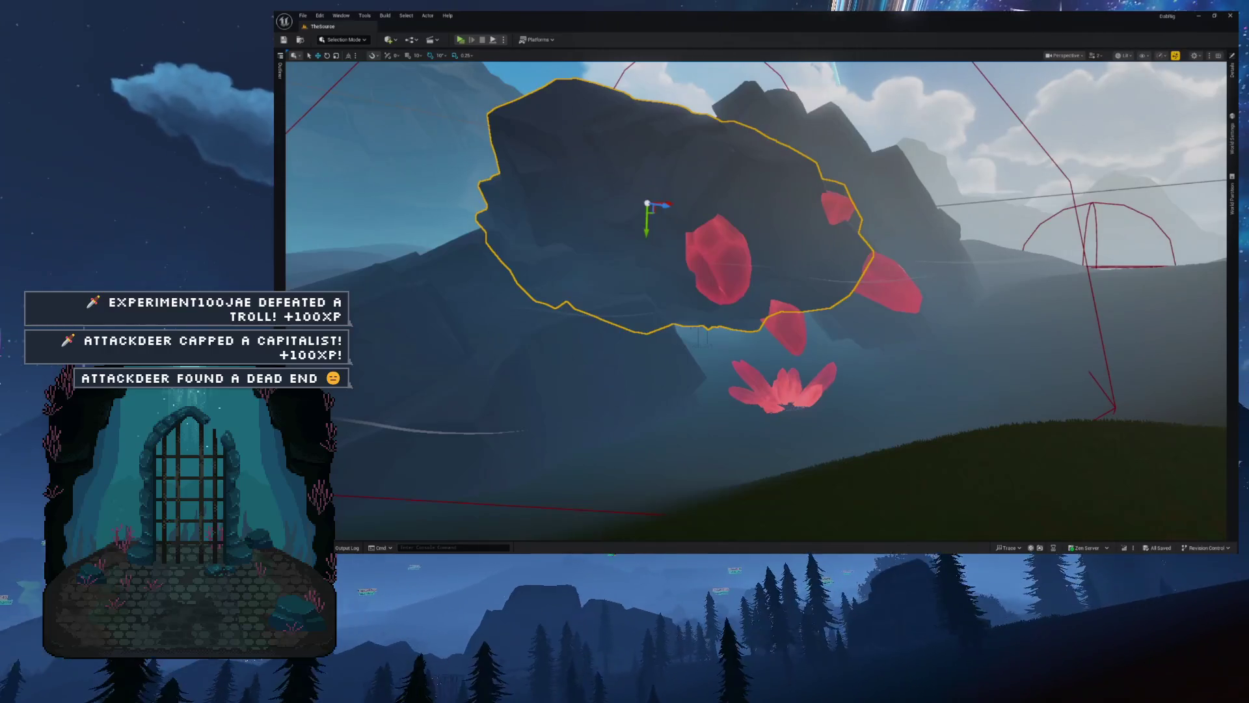
Fly the viewport camera in toward the outlined rock and its red crystal cluster
mouse_move(760, 552)
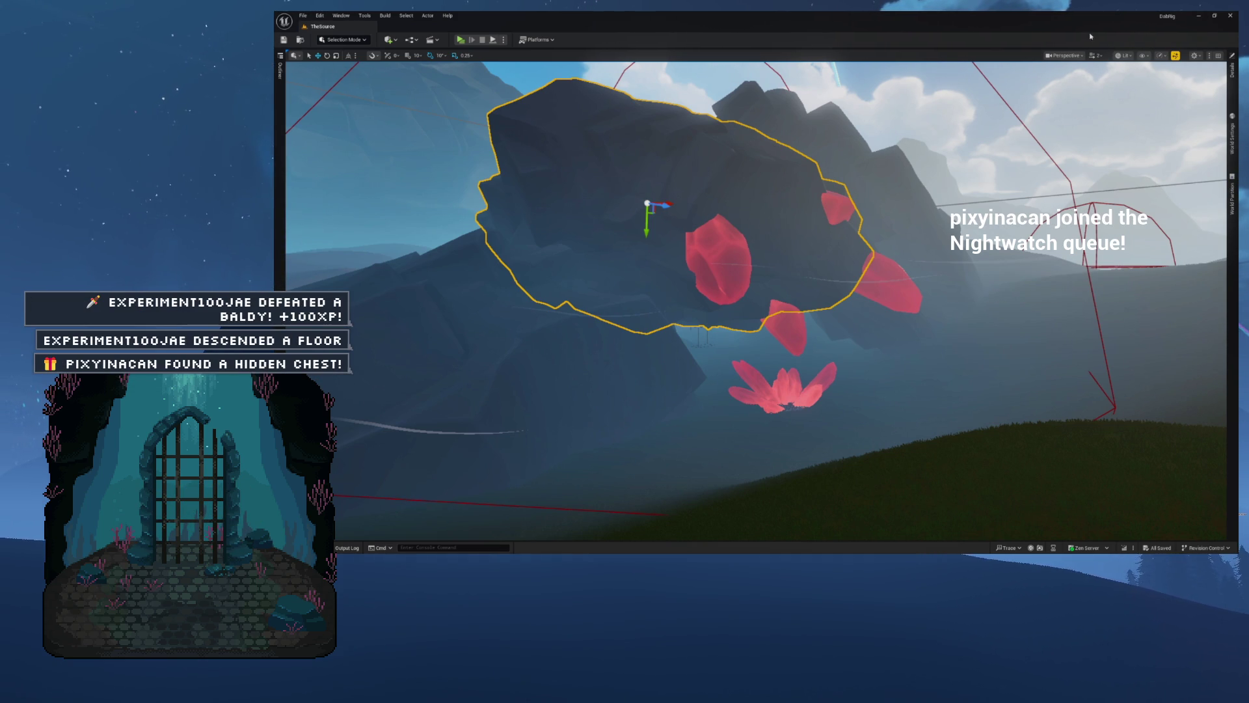
left_click_drag(748, 238, 748, 238)
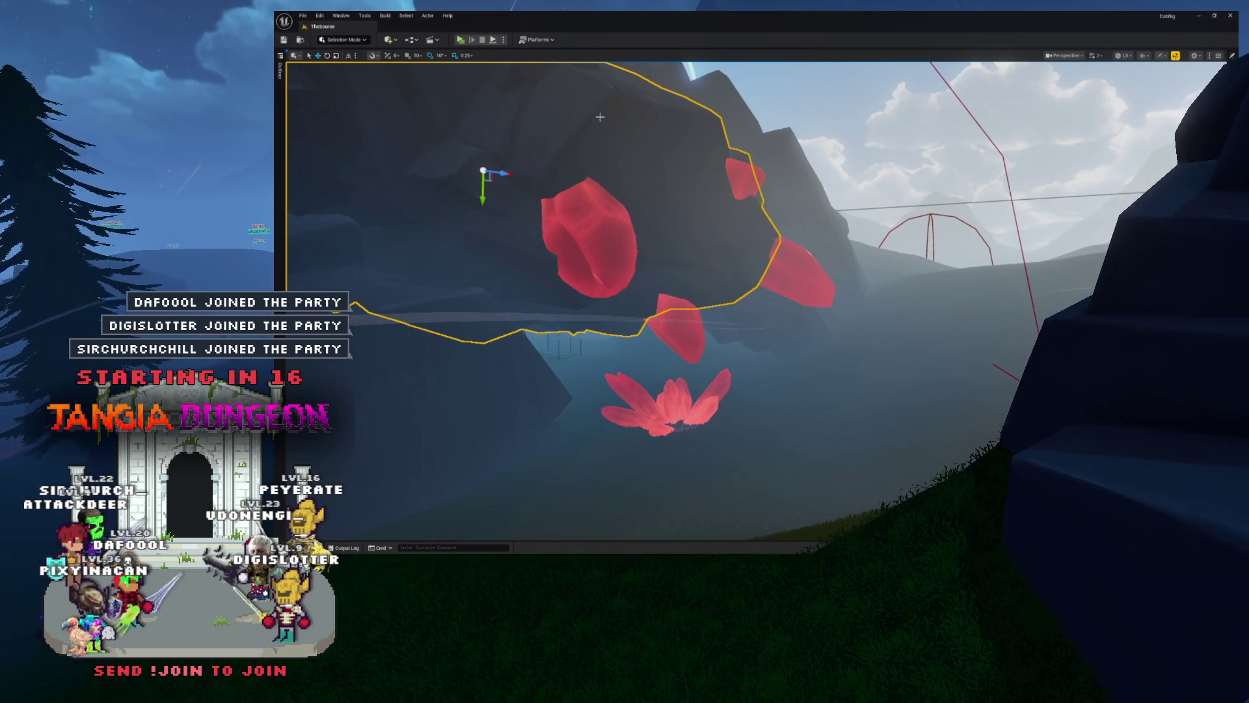
Fly the camera forward with W to the red crystal flower, then bring up the Content Drawer's UI folder
key("w")
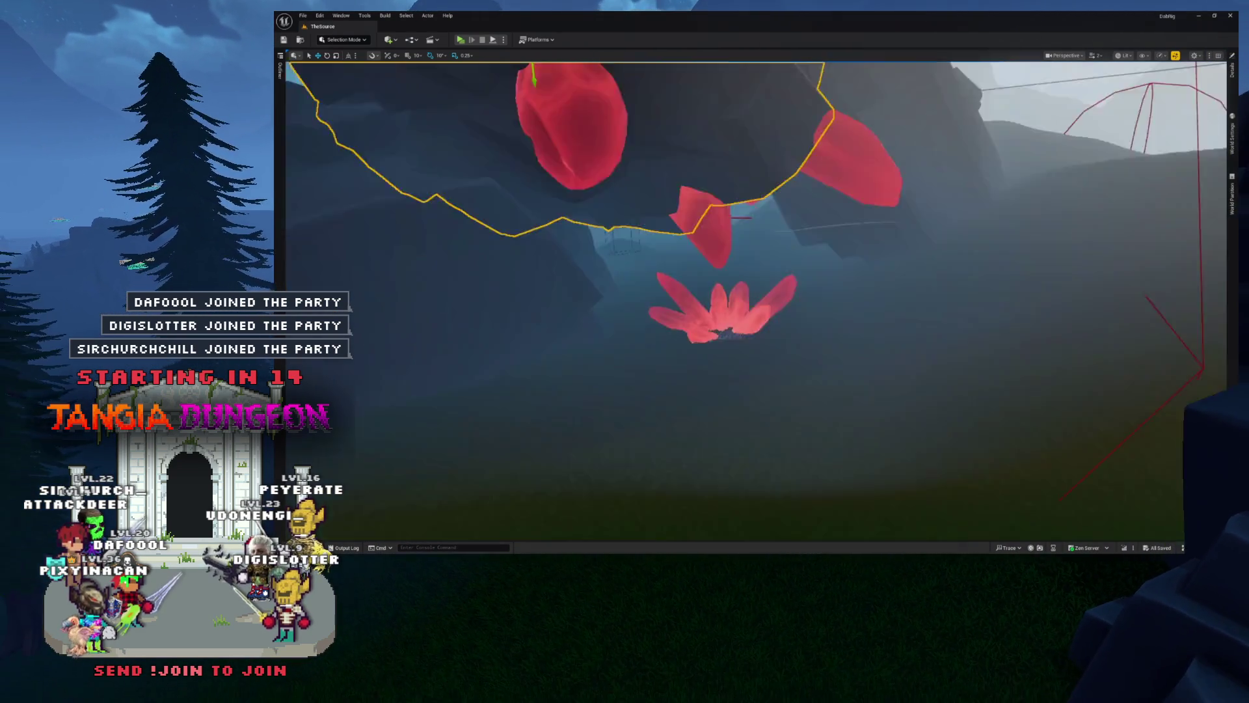
key("w")
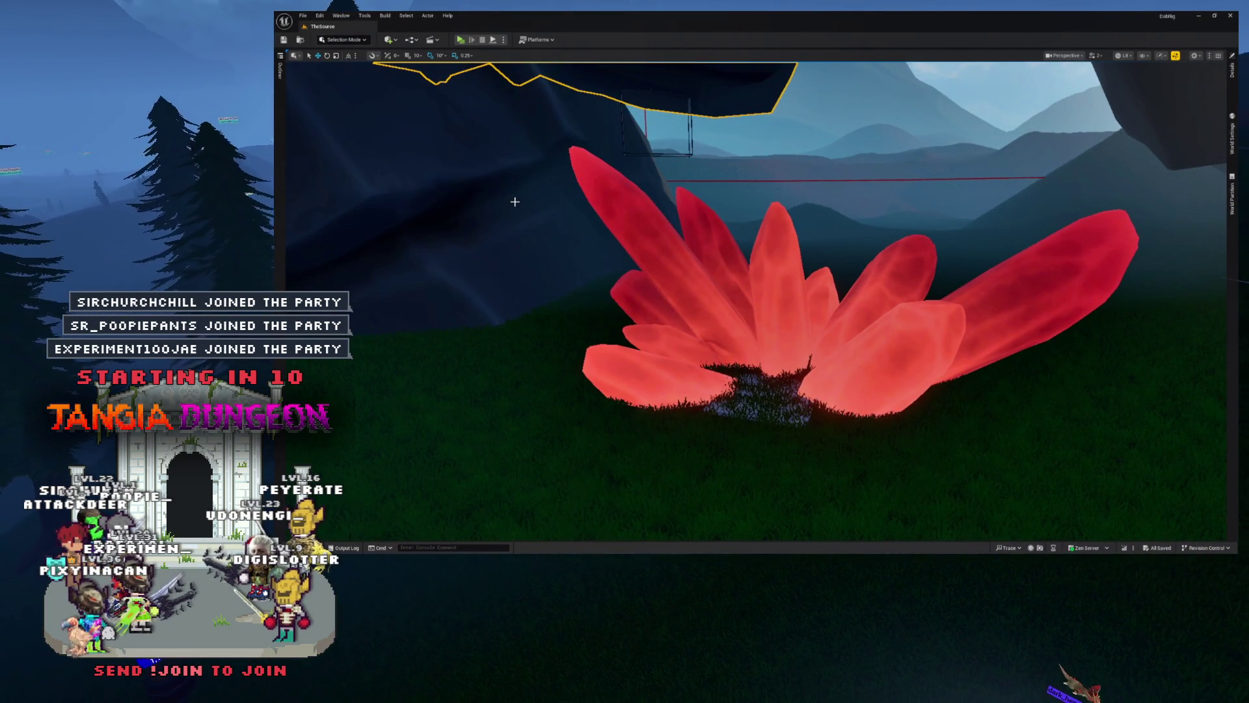
key("ctrl+space")
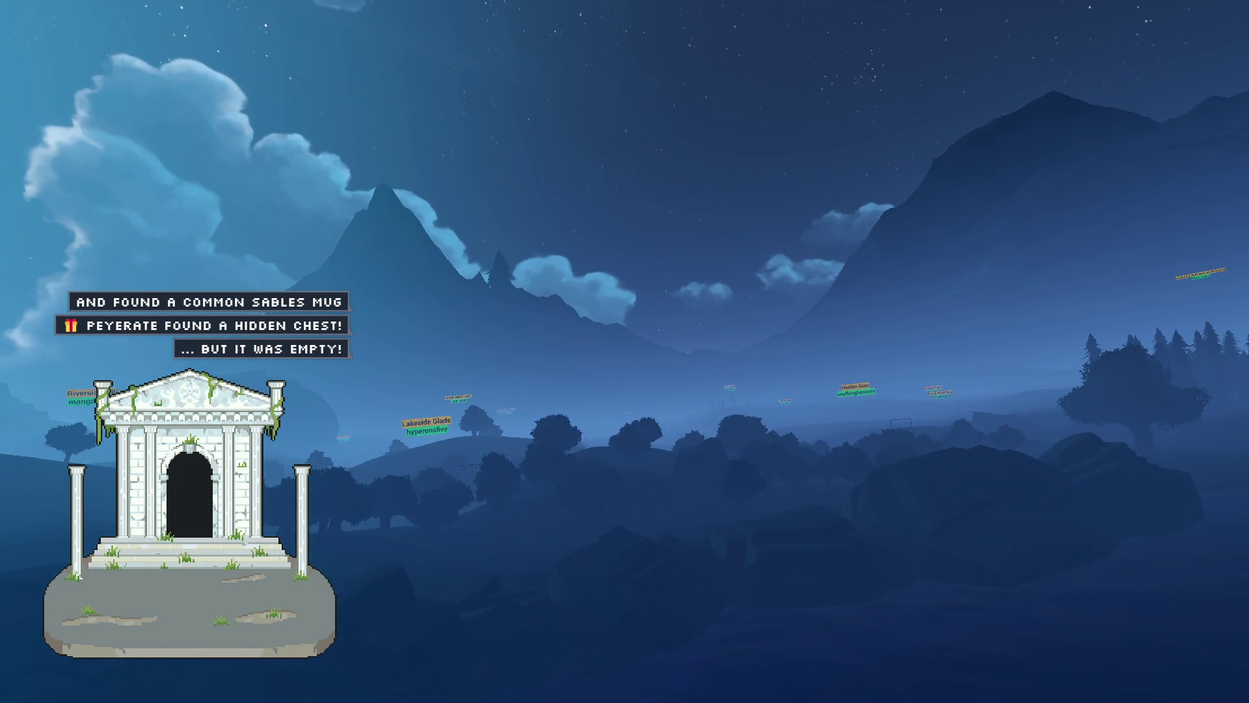
Replace the existing name in the text input with a username
mouse_move(625, 31)
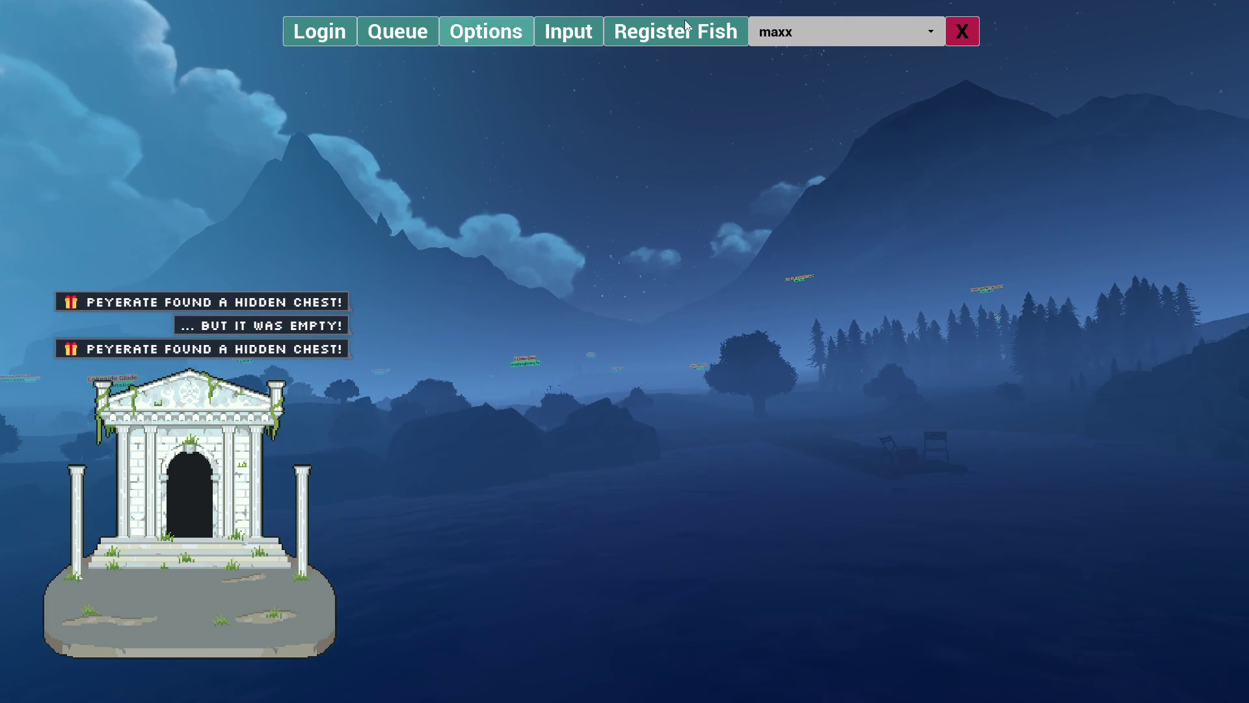
left_click(568, 38)
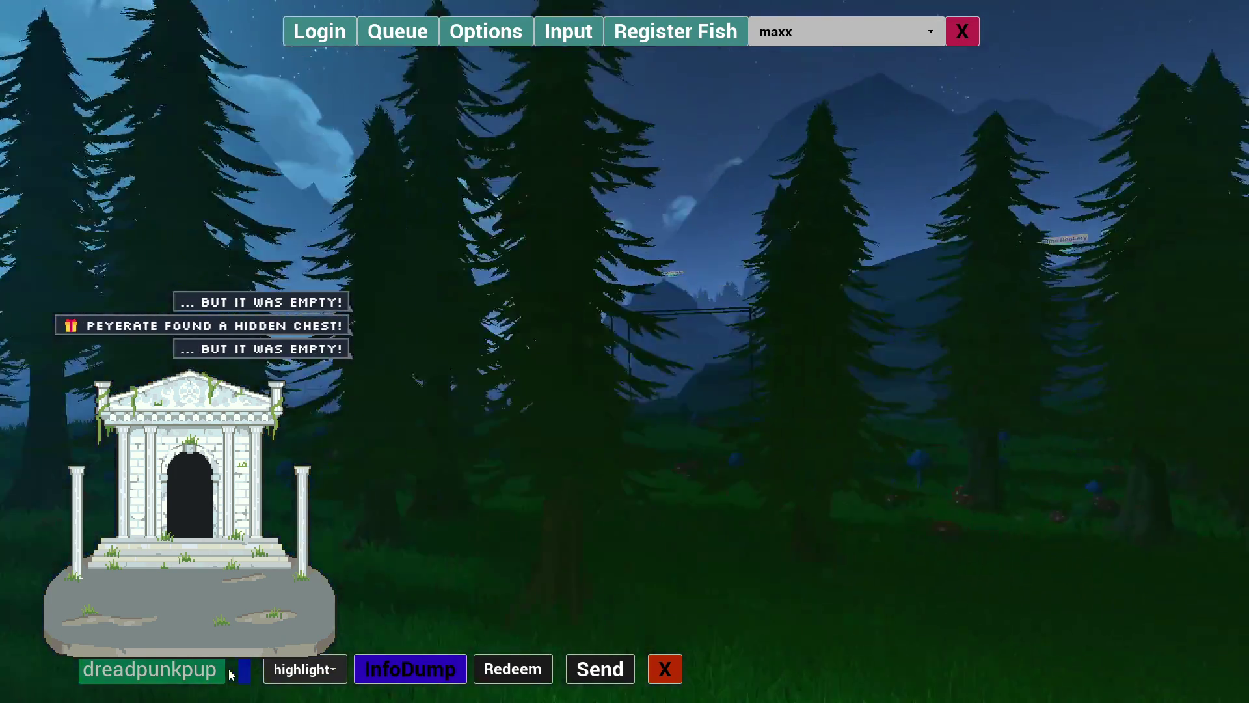
left_click(203, 669)
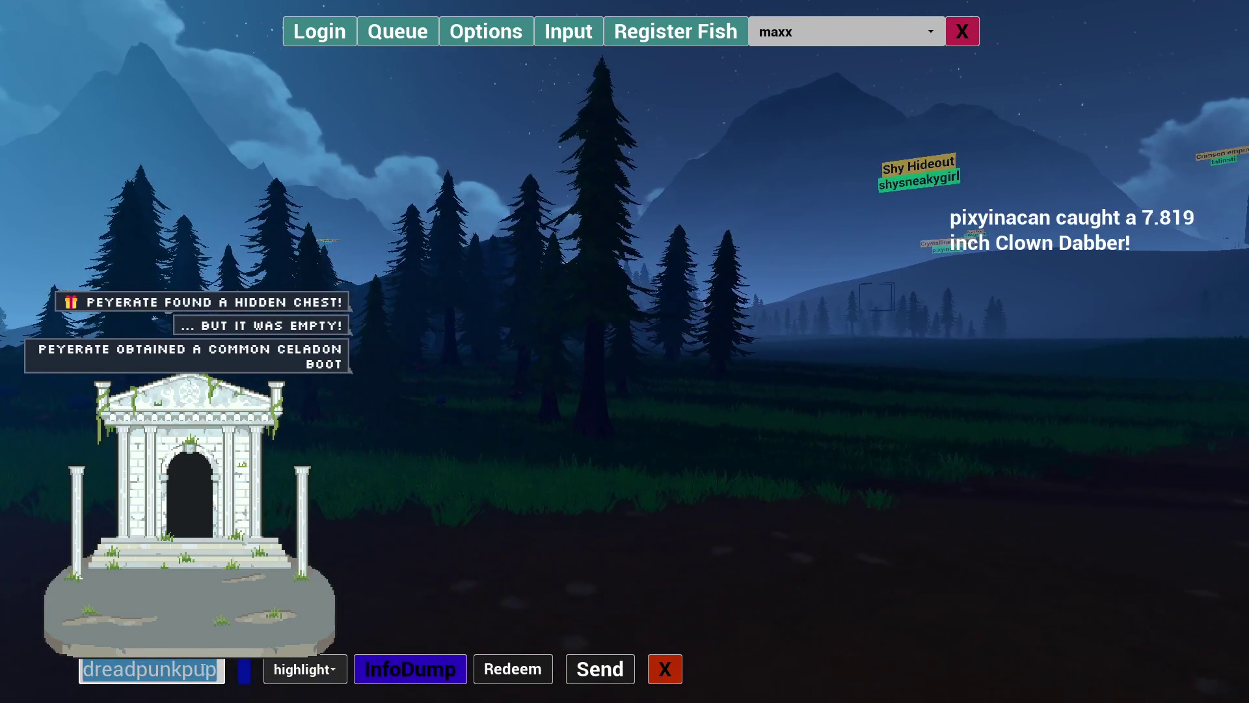
type("onem")
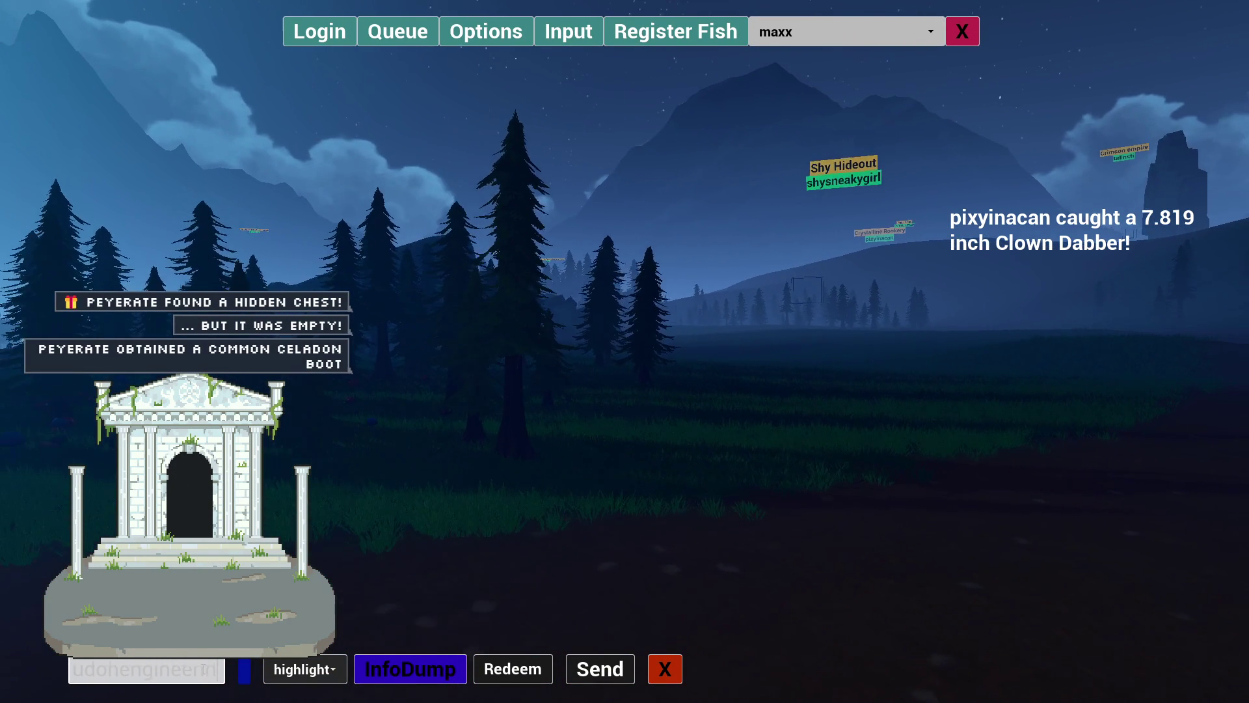
type("ing")
Switch the chat command to 'storm' and close the command and account panels
left_click(330, 676)
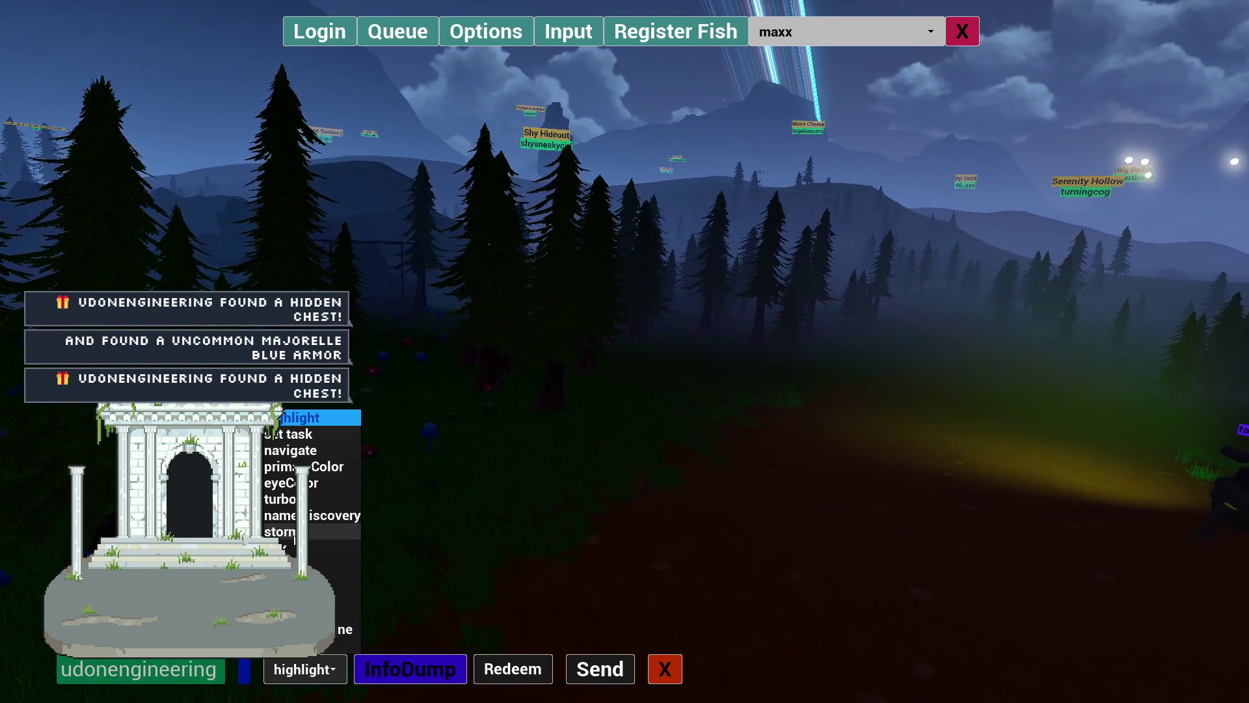
left_click(312, 532)
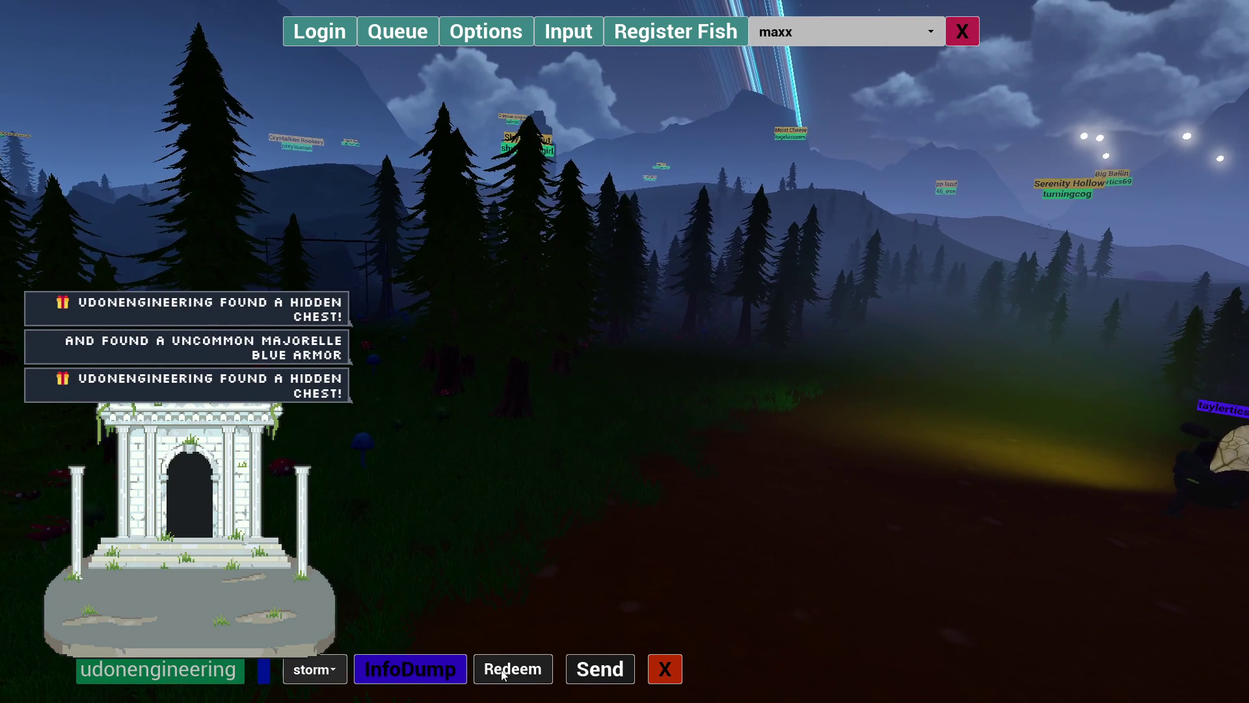
left_click(658, 671)
left_click(958, 25)
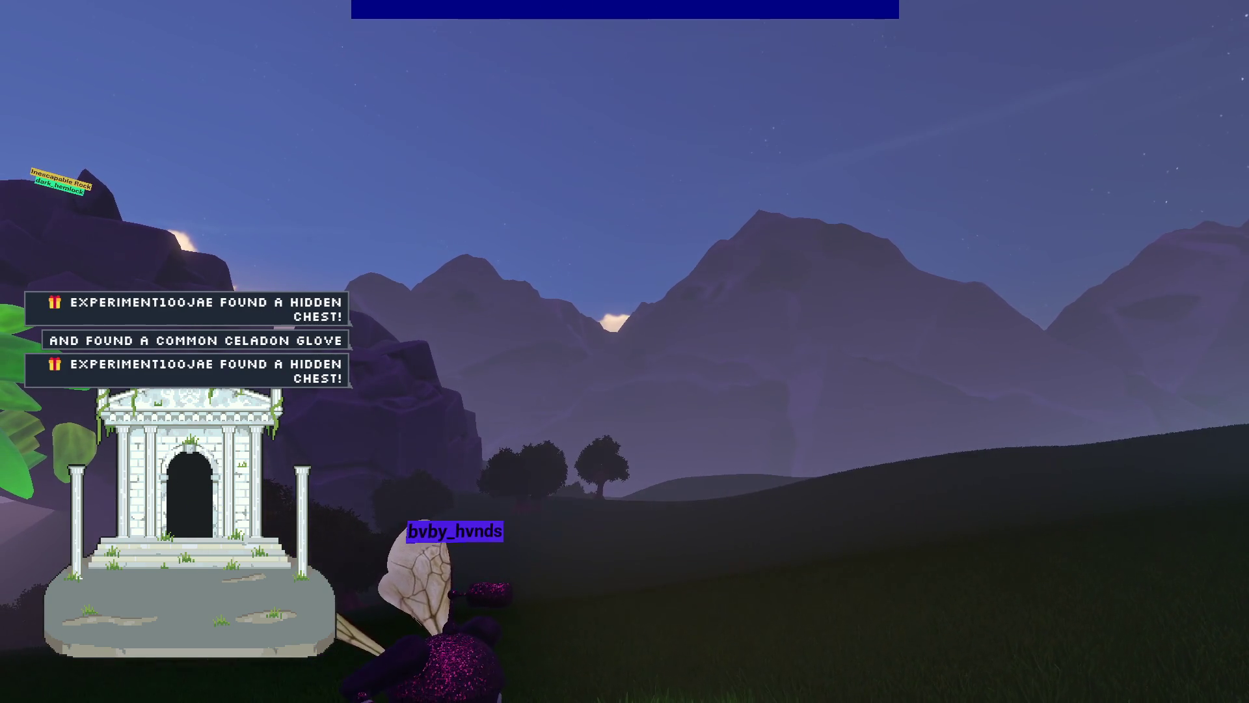
key("a")
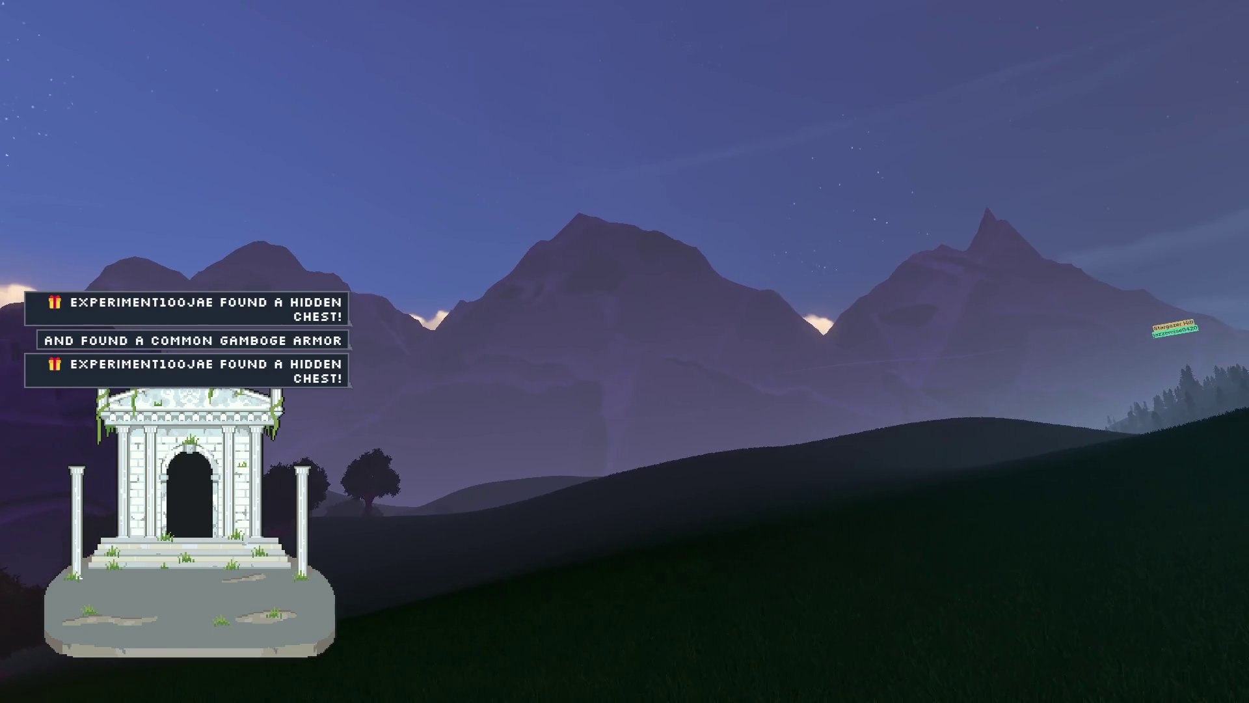
Turn the in-game camera right with D, past the ship, decorated tree and valley to the cliffs
key("d")
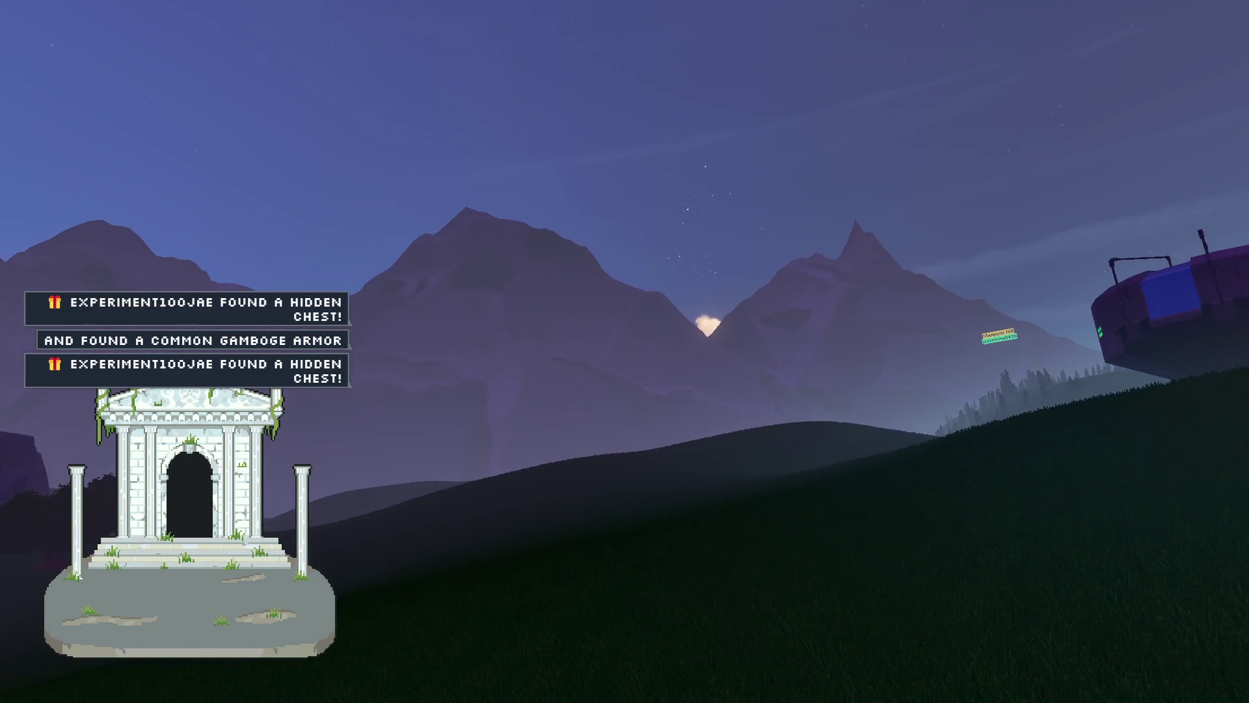
key("d")
key("d")
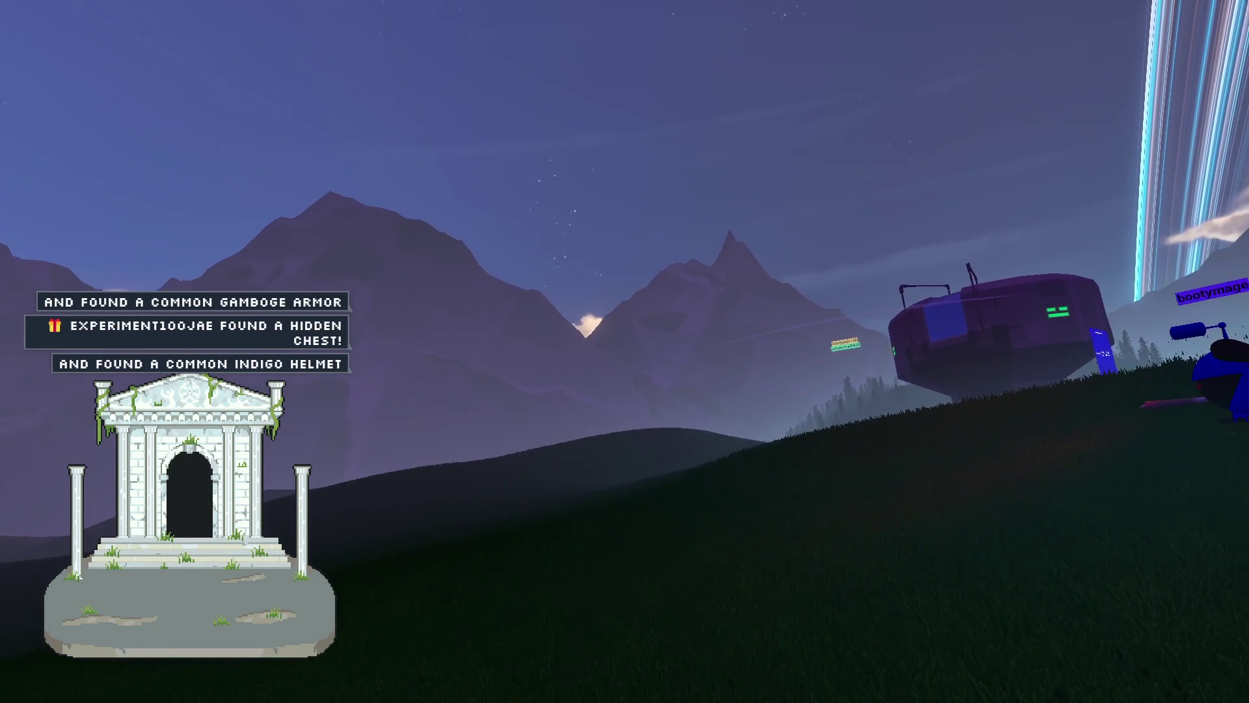
key("d")
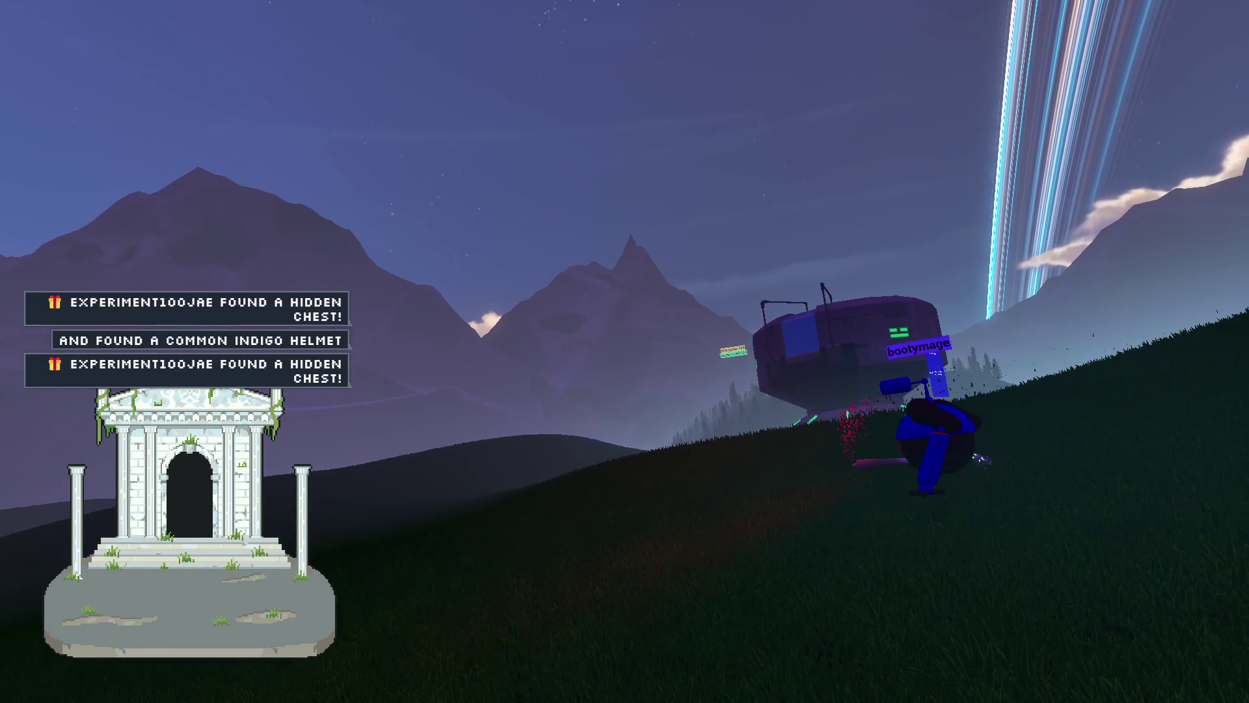
key("d")
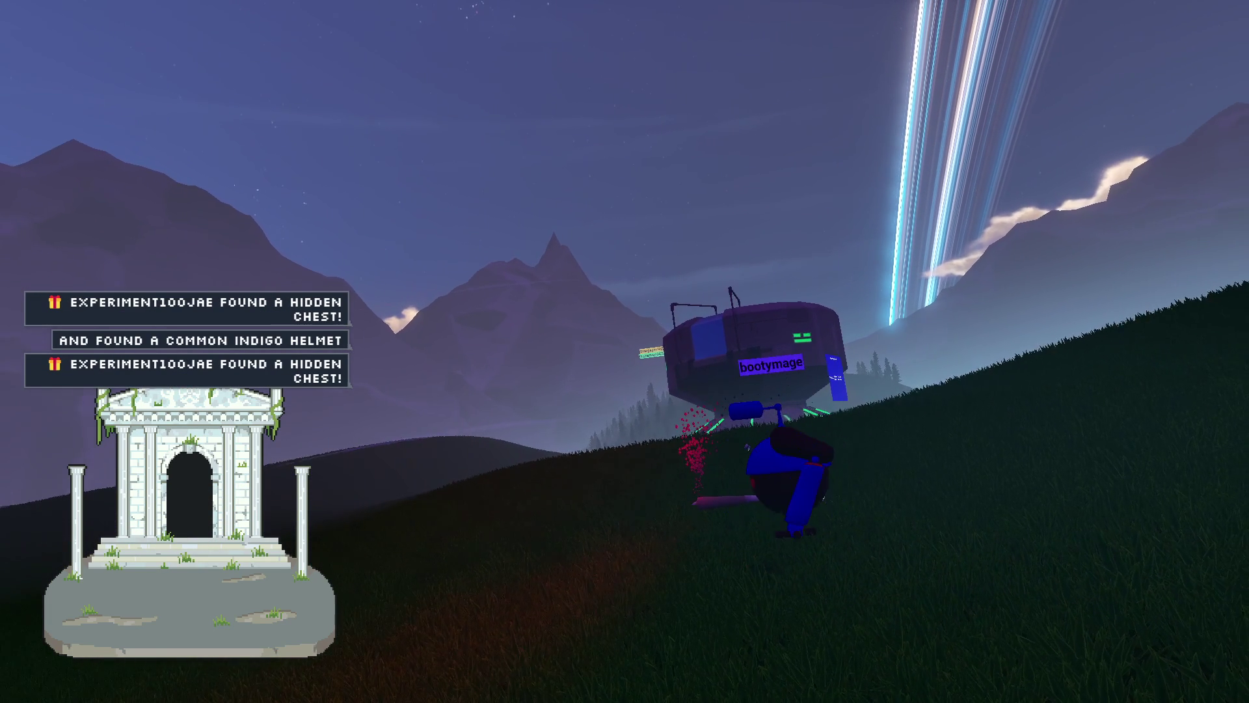
key("d")
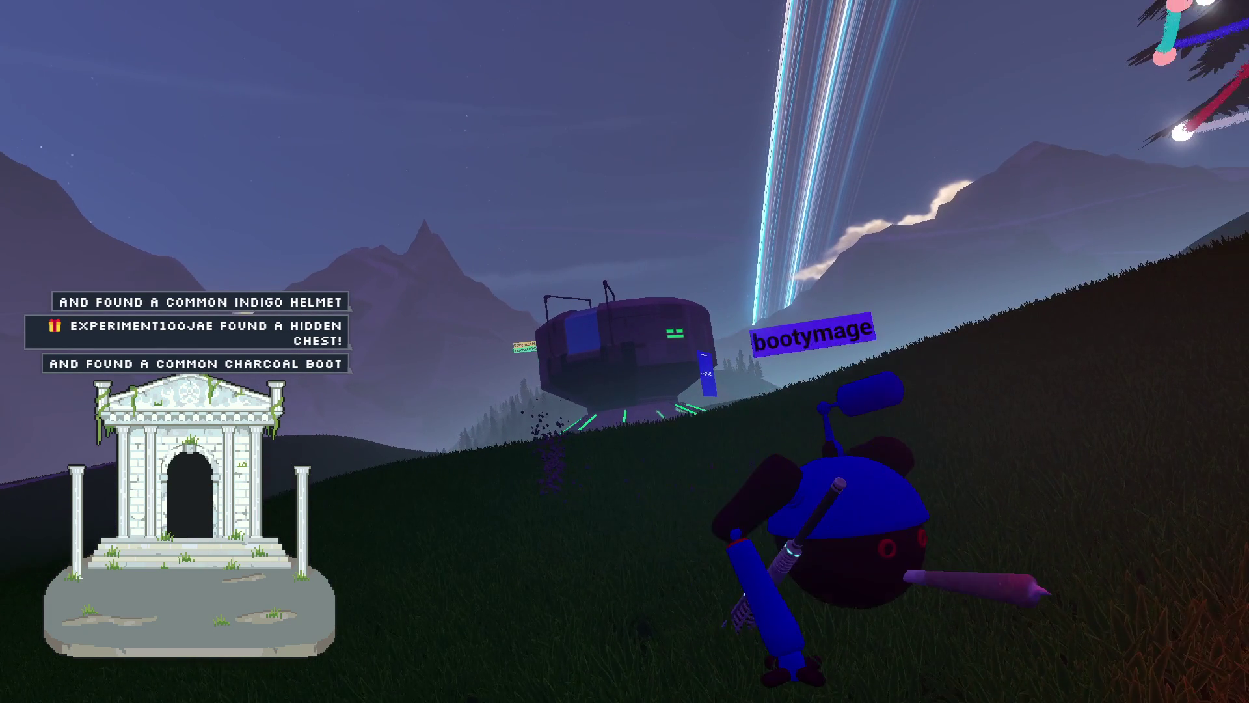
key("d")
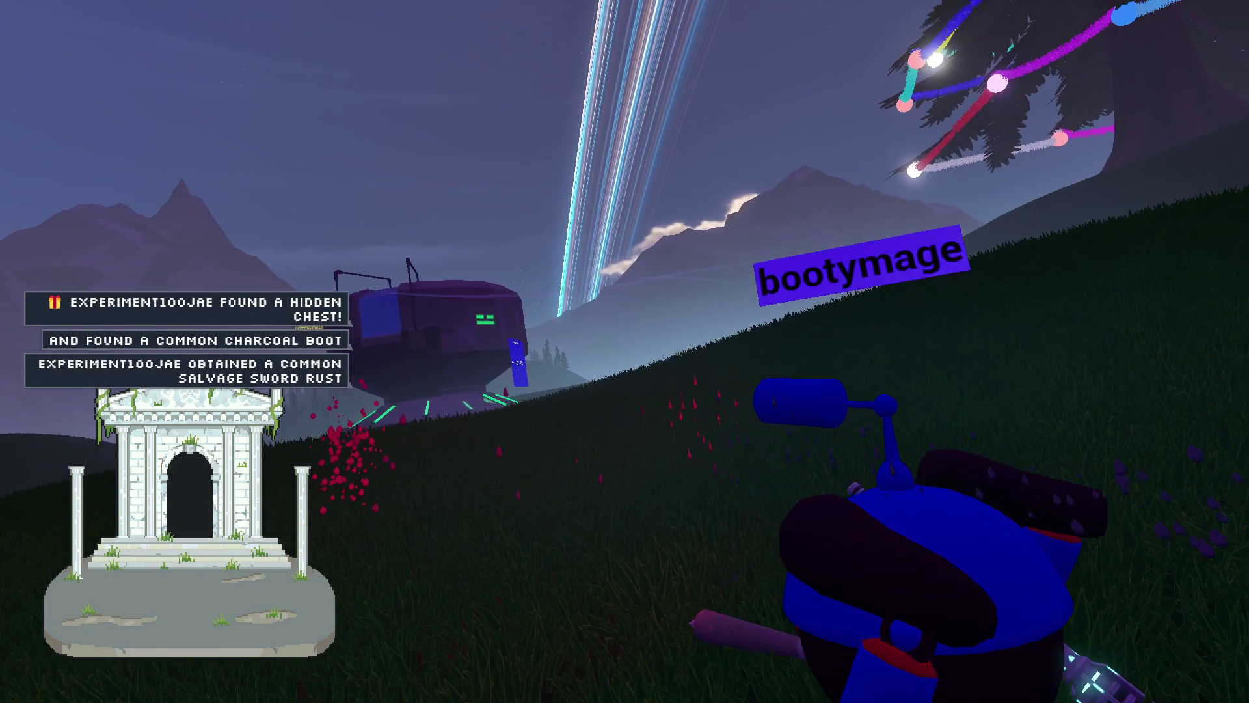
key("d")
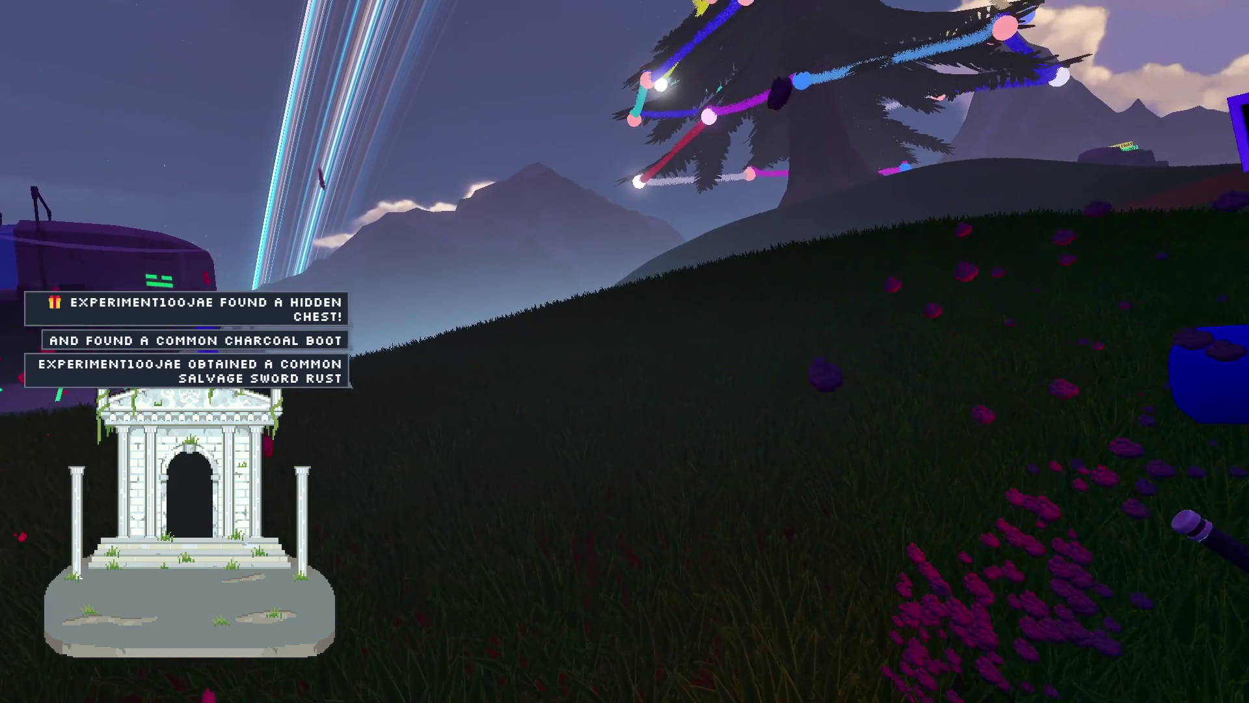
key("d")
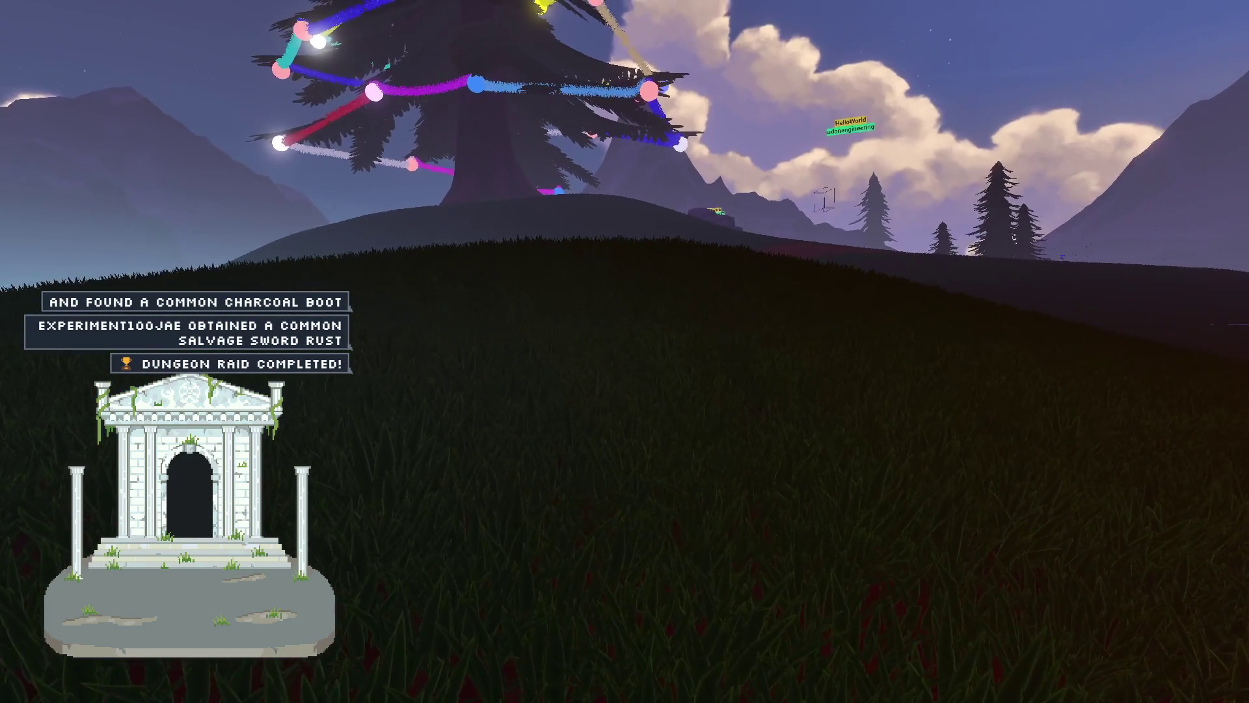
key("d")
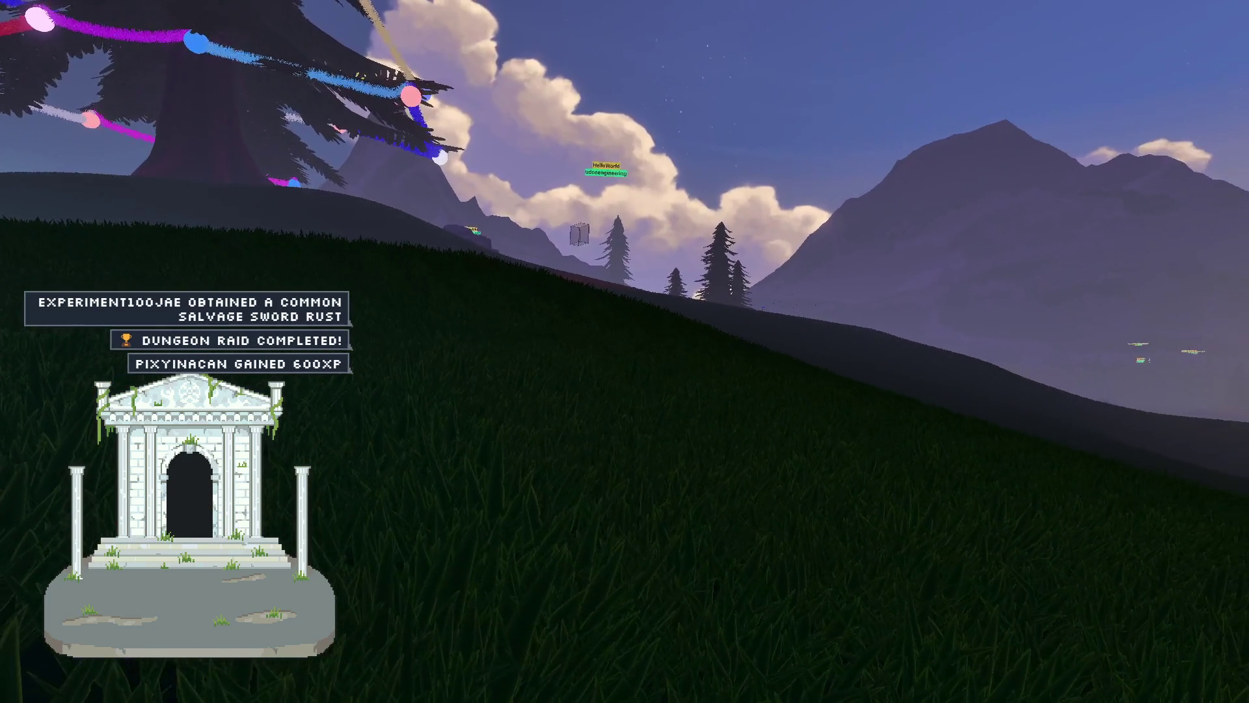
key("d")
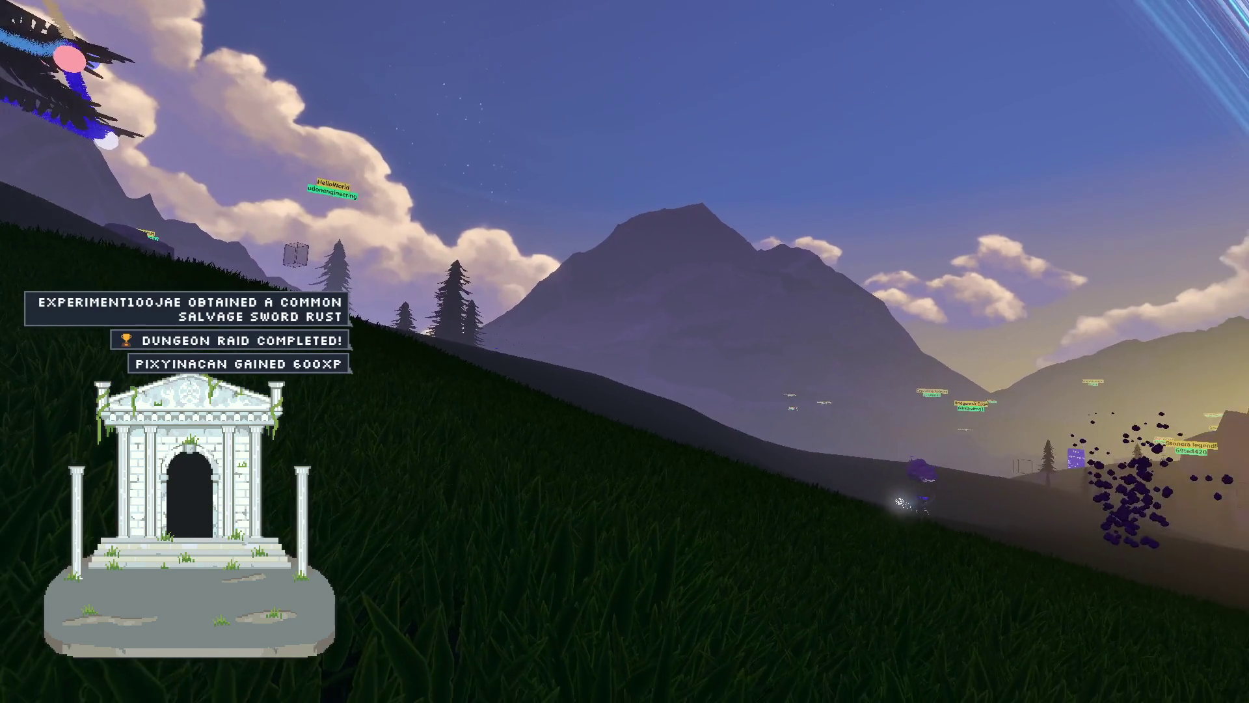
key("d")
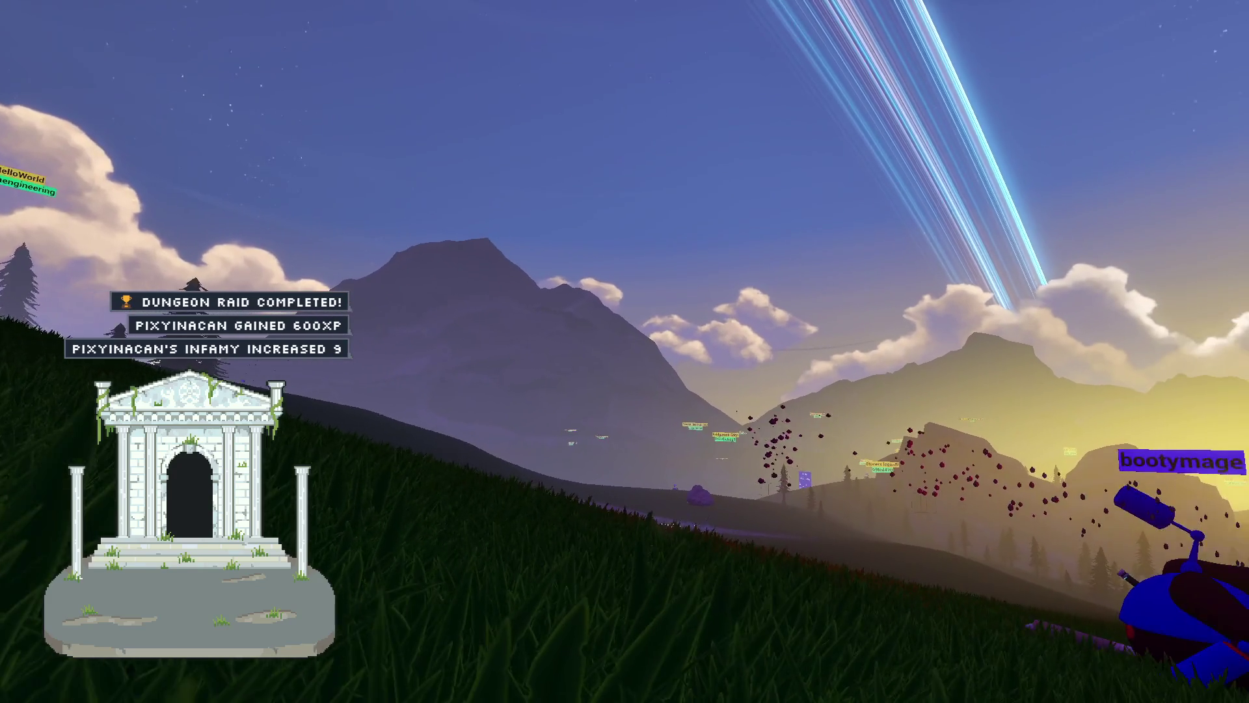
key("d")
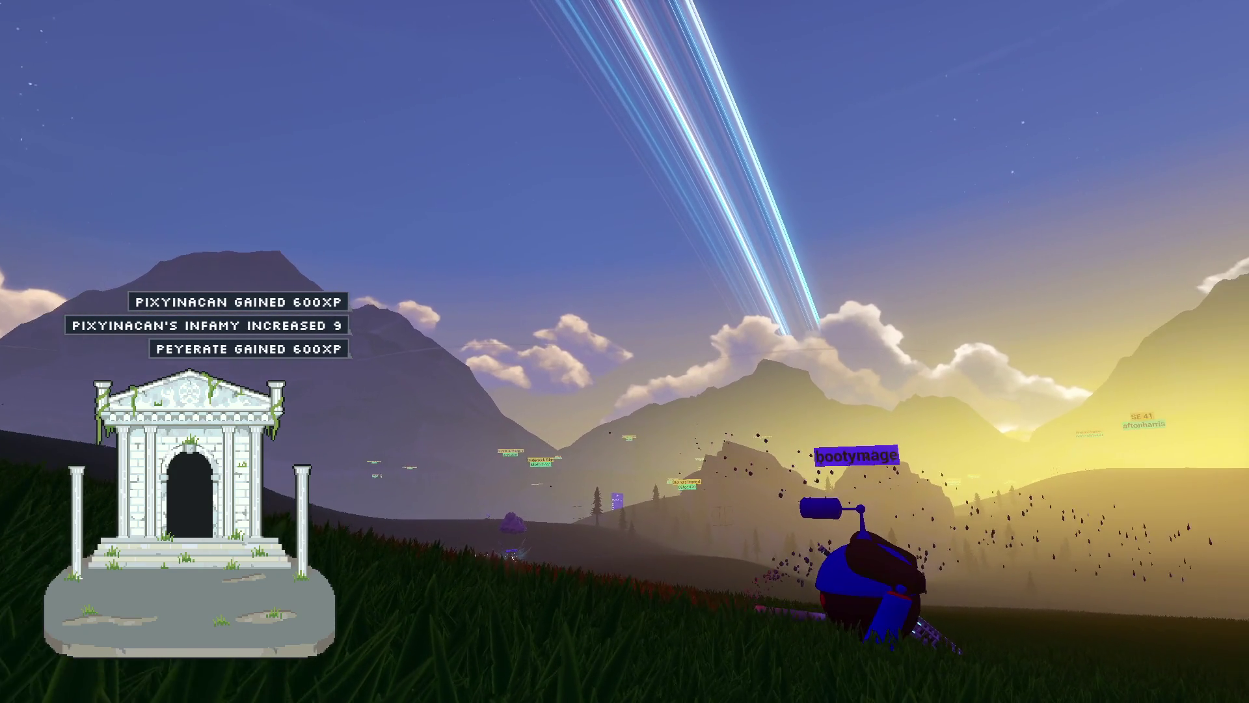
key("d")
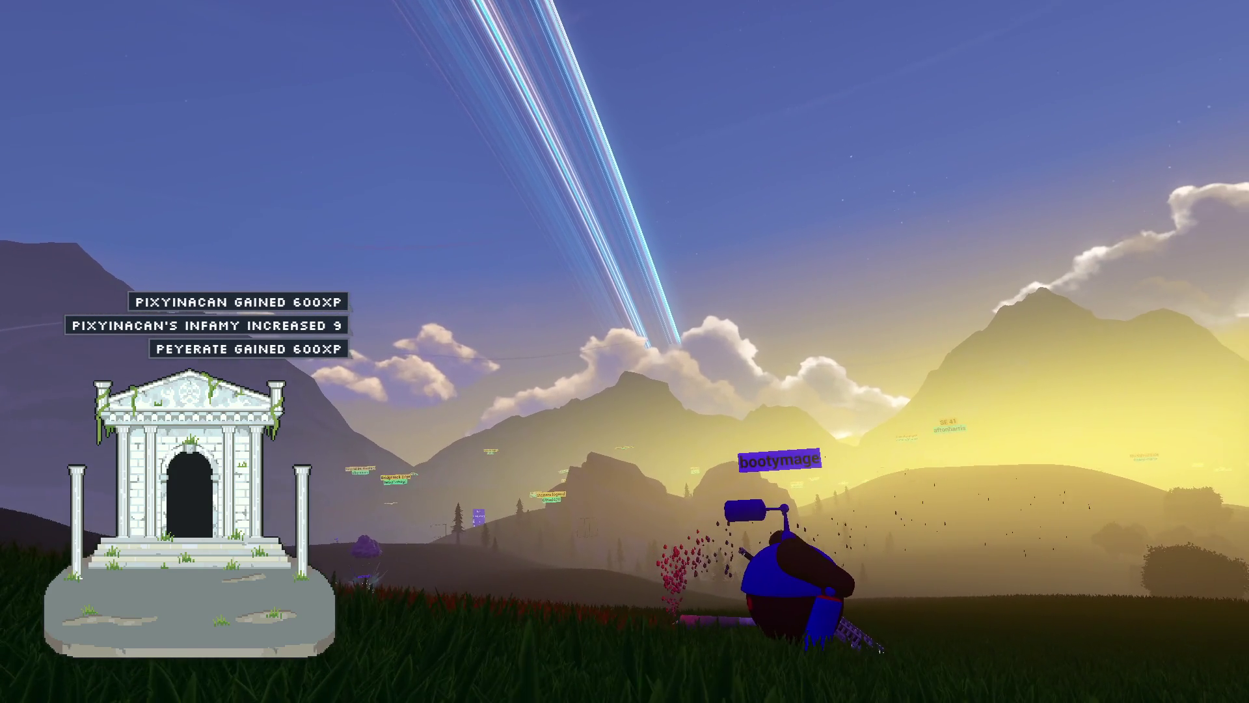
key("d")
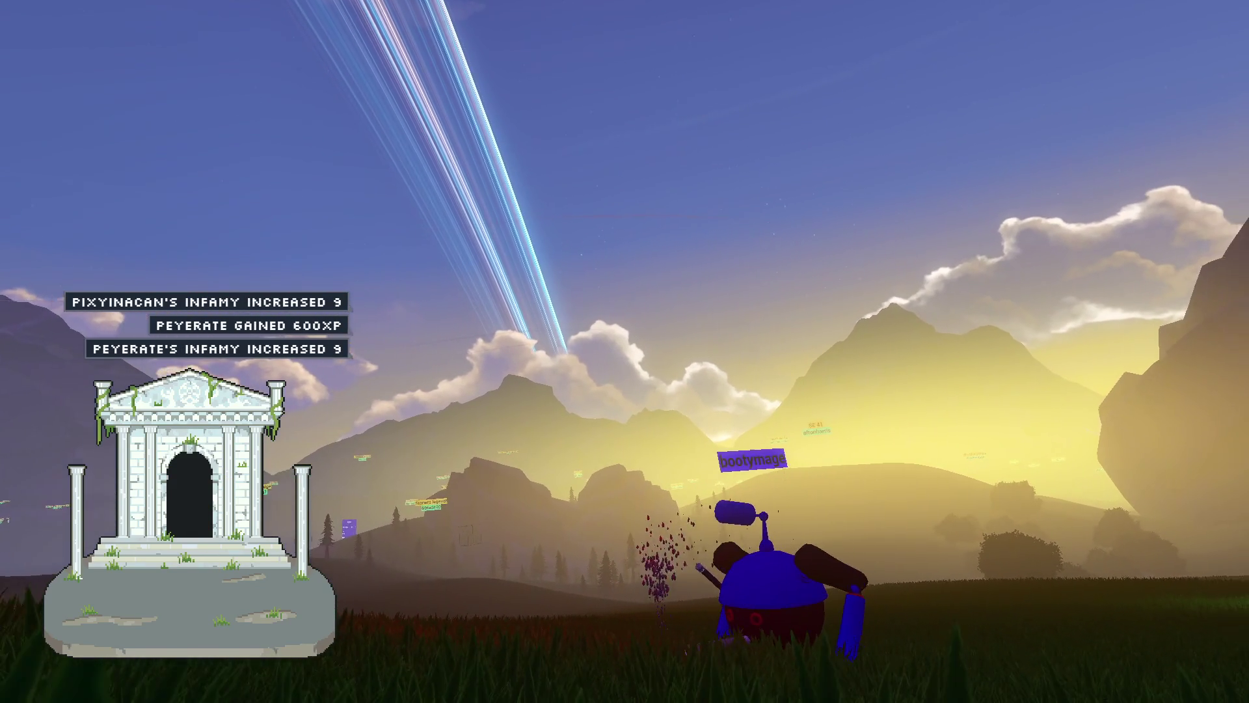
key("d")
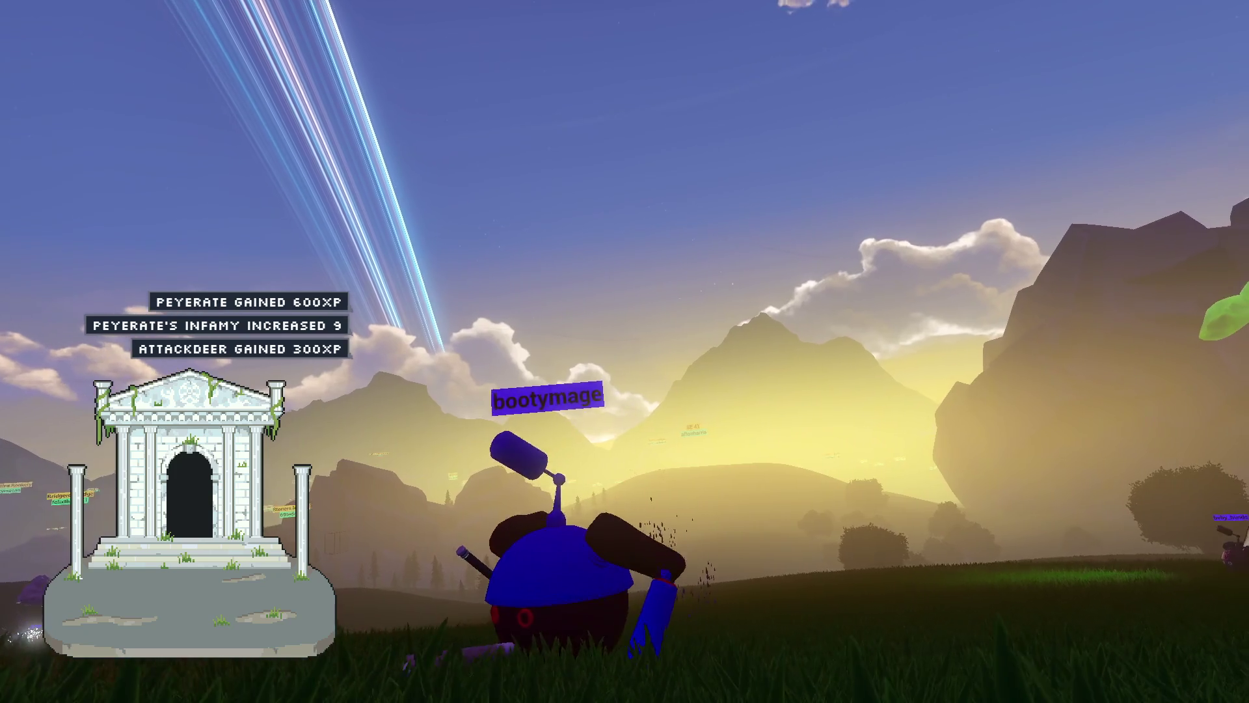
key("d")
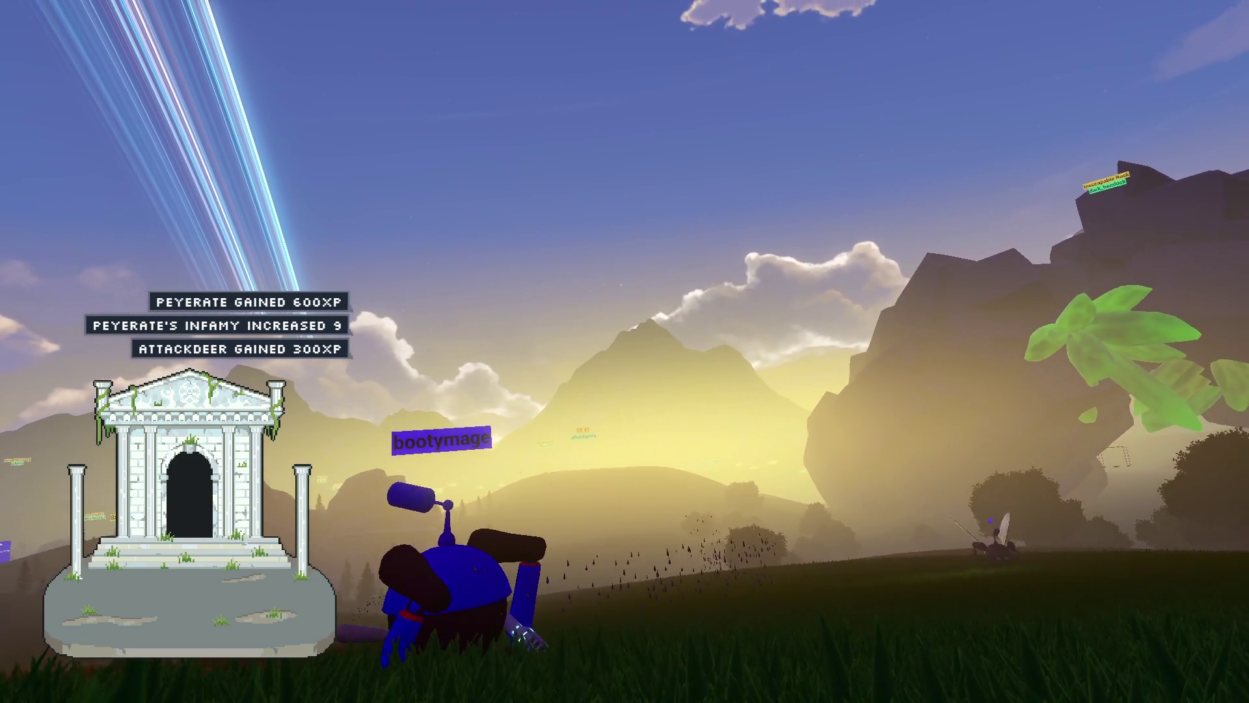
key("d")
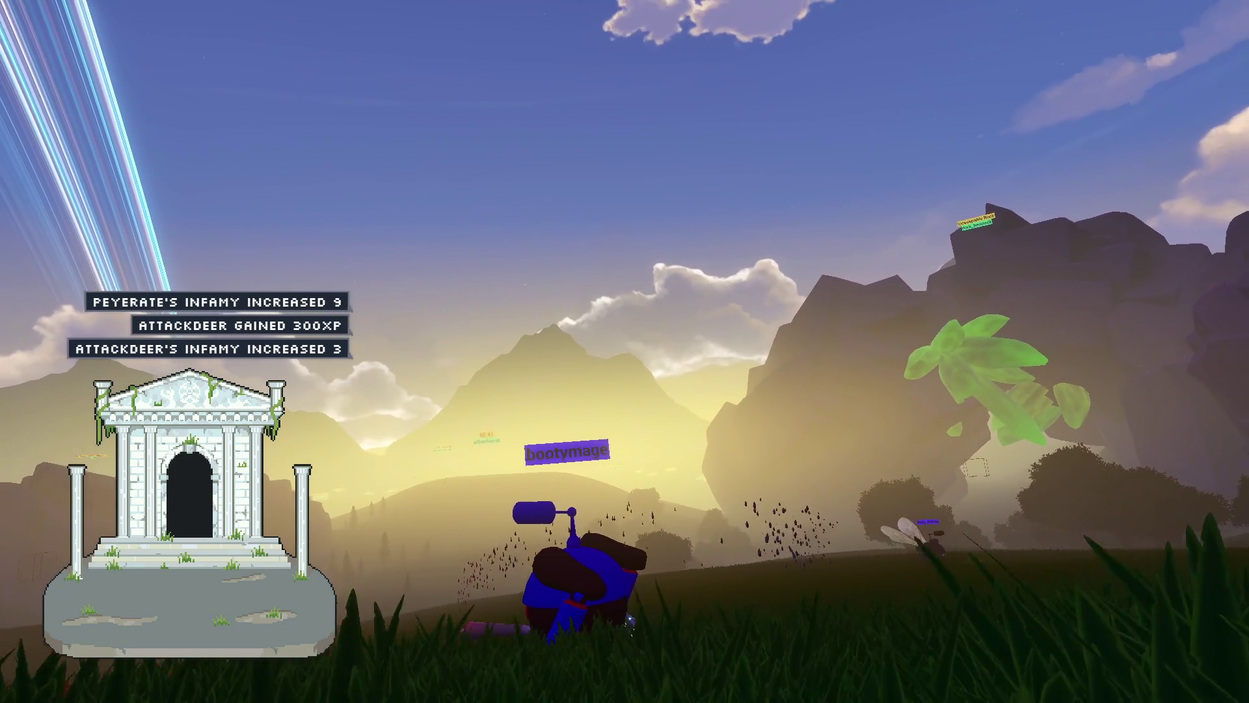
key("d")
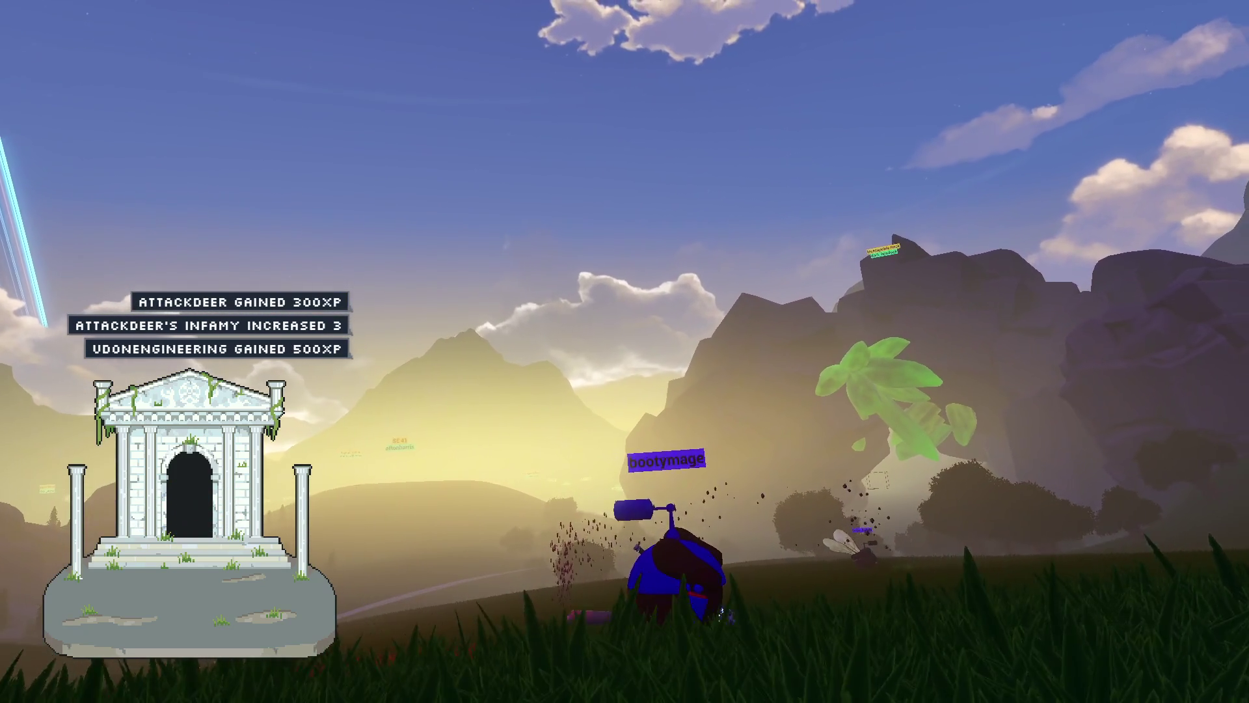
key("d")
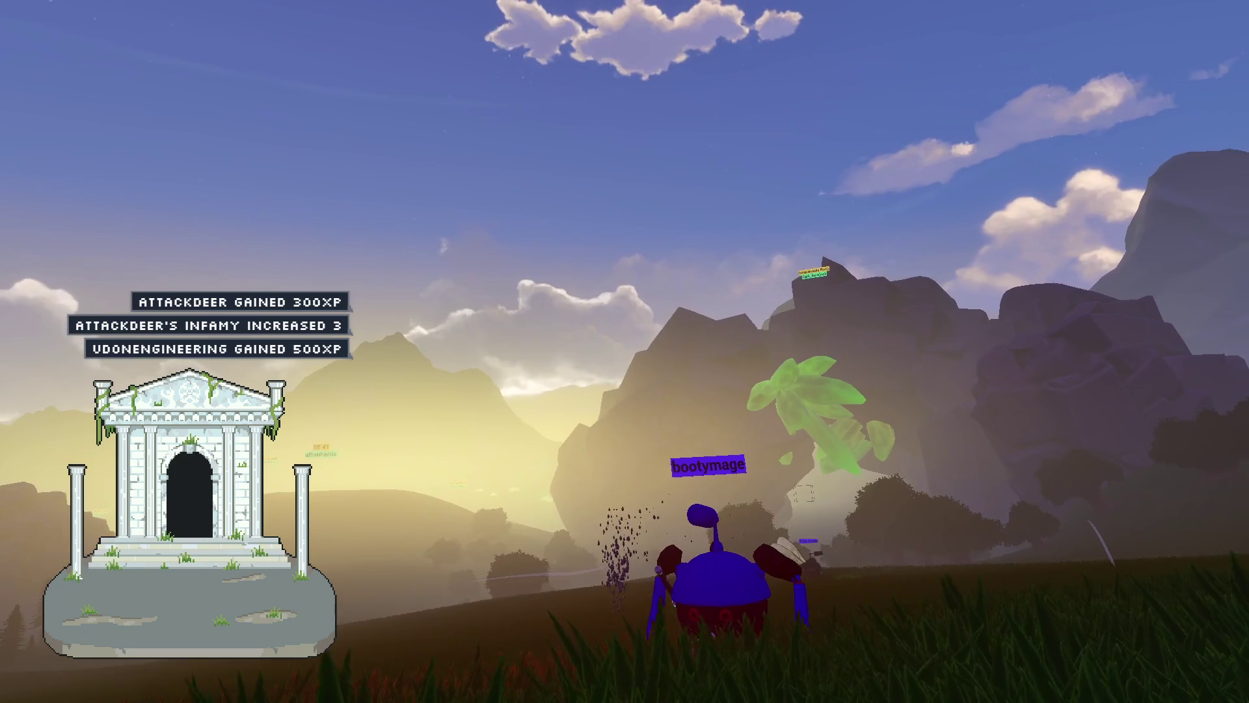
key("d")
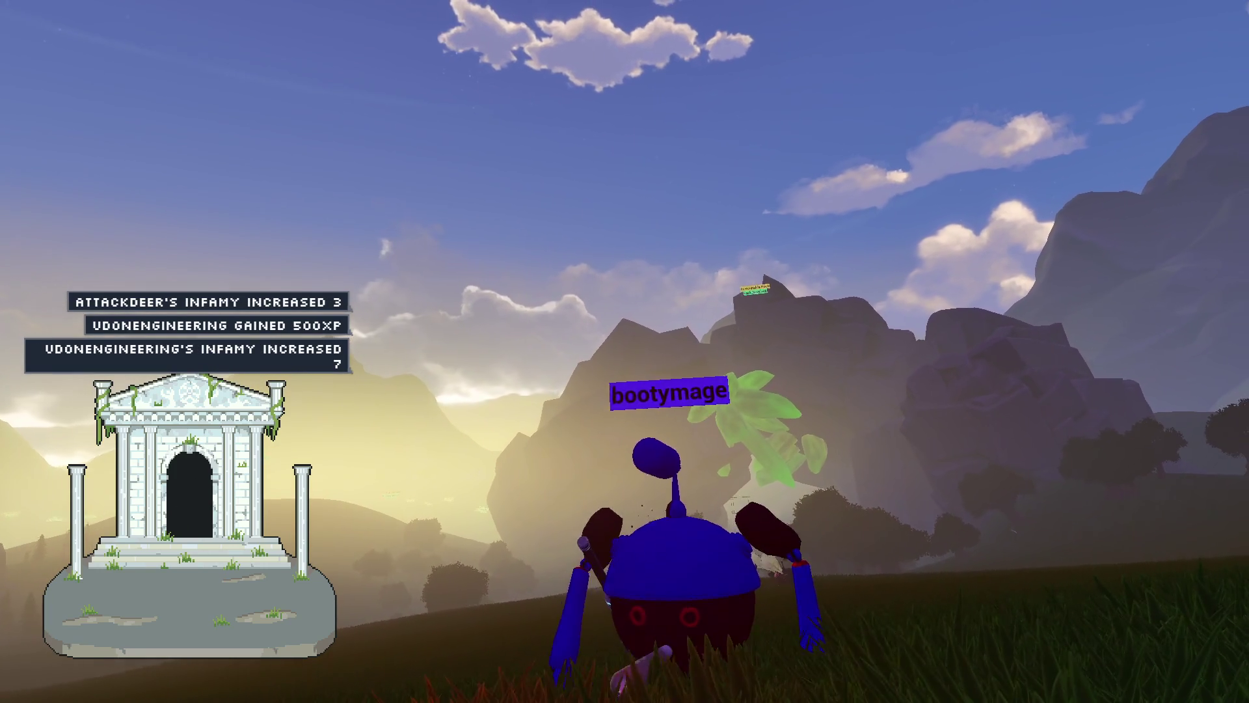
key("d")
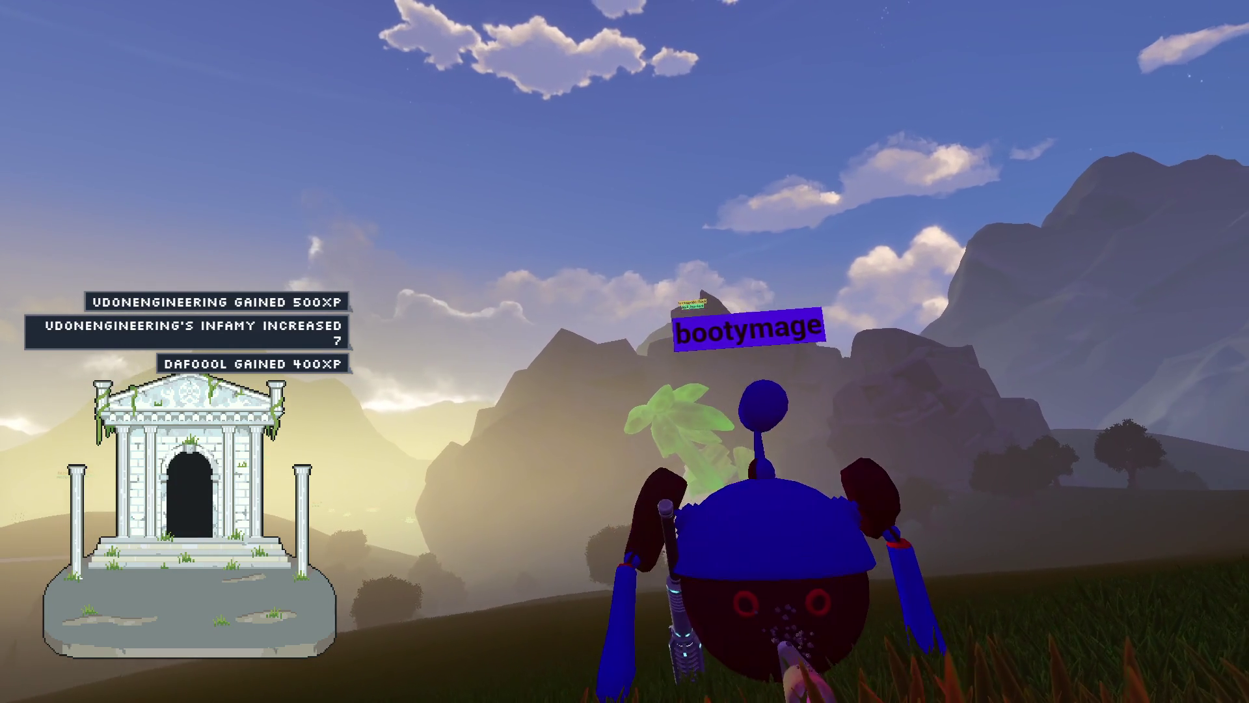
key("d")
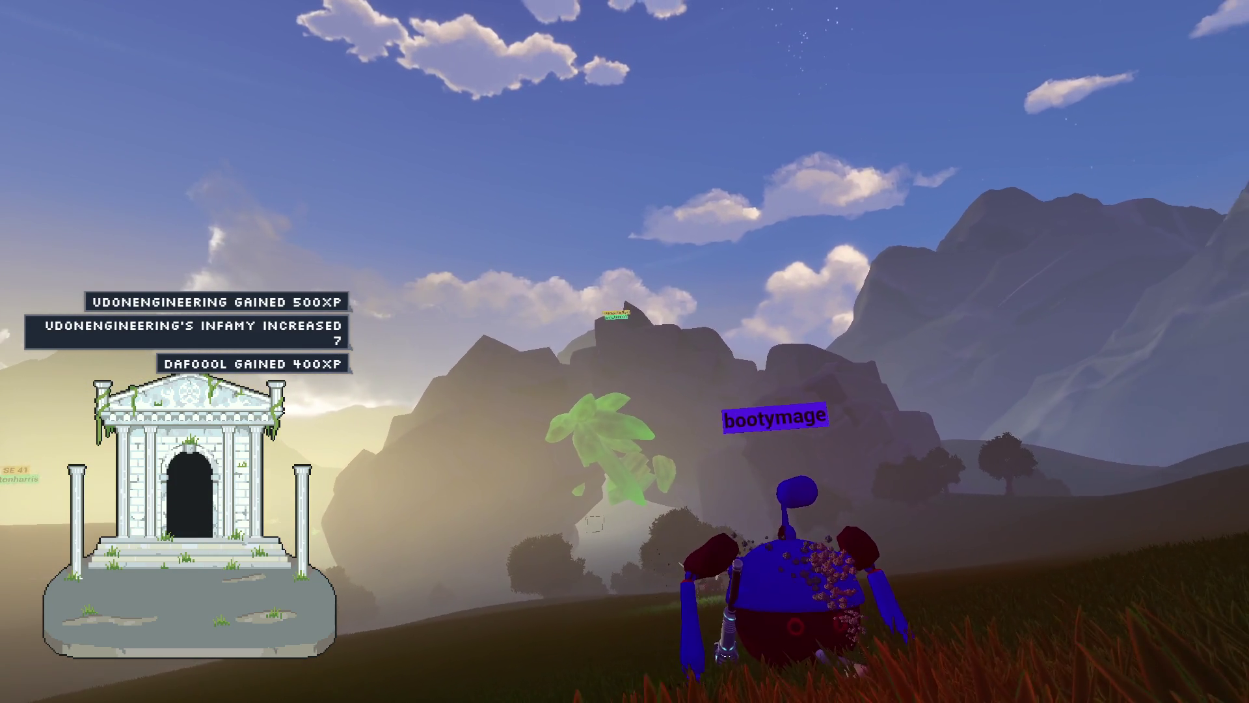
key("d")
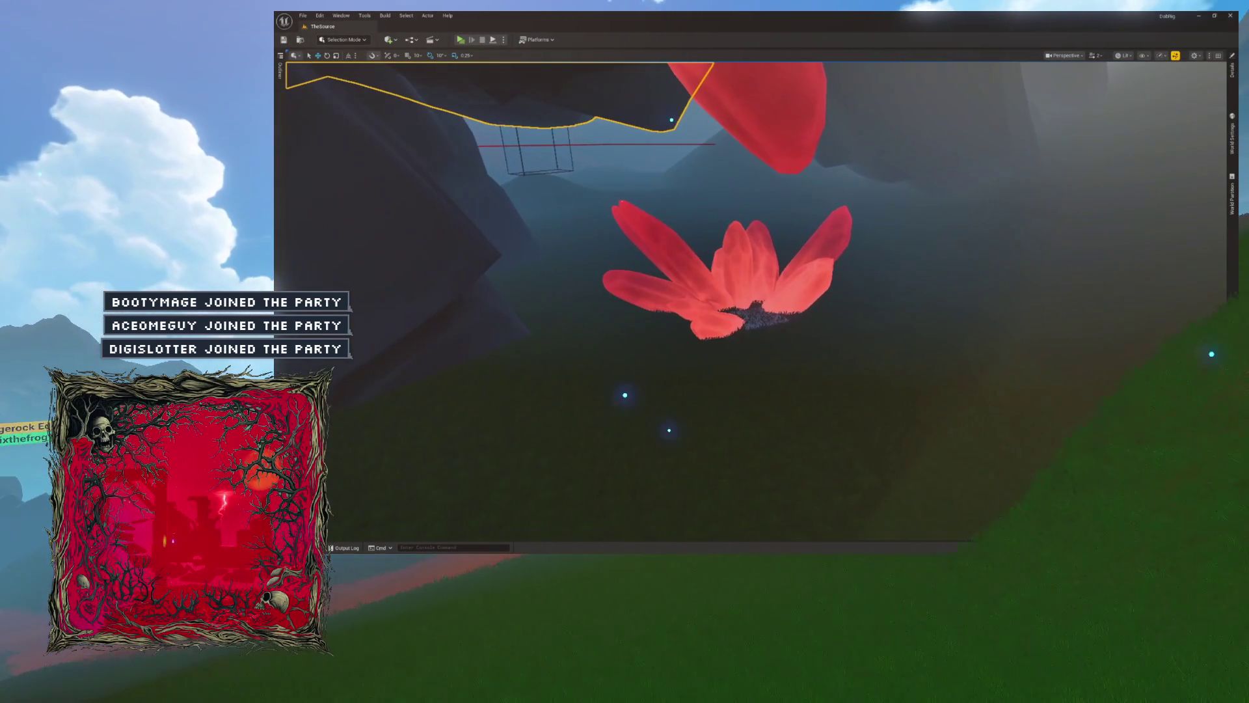
Frame SM_Stone_Cliff_115, show its Details, and set the Widget Reflector application scale to 1.5
key("f")
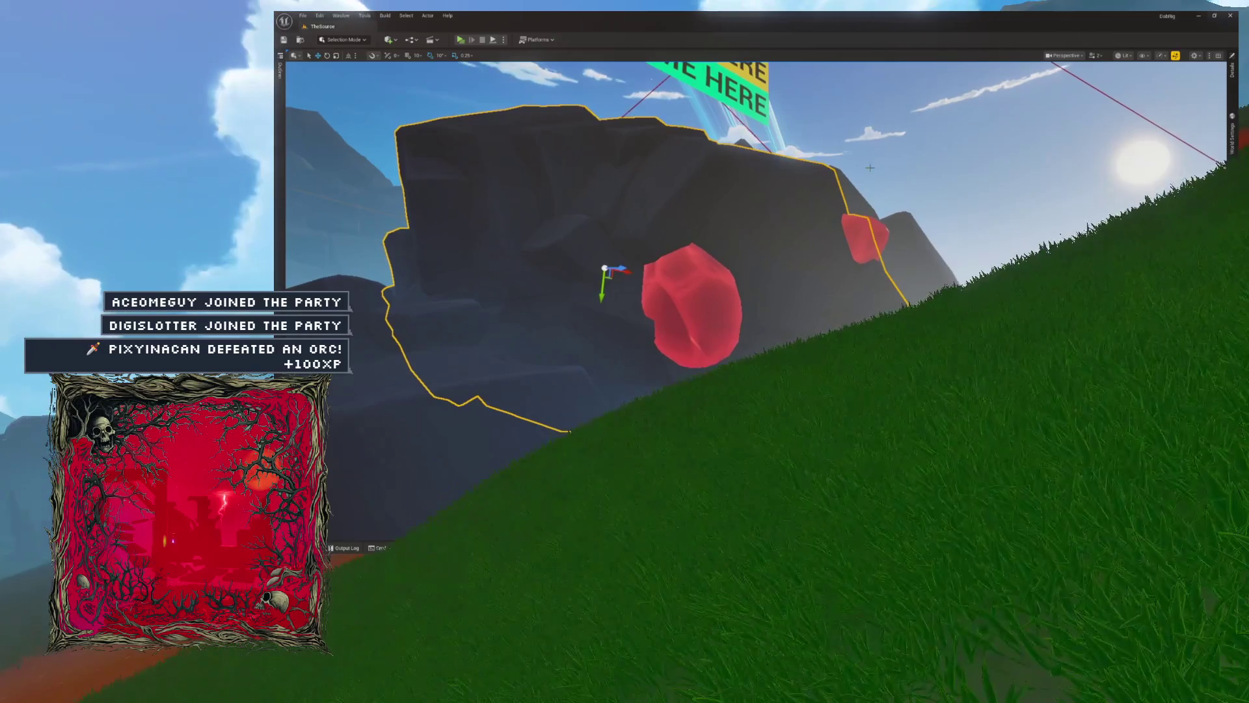
left_click(1232, 70)
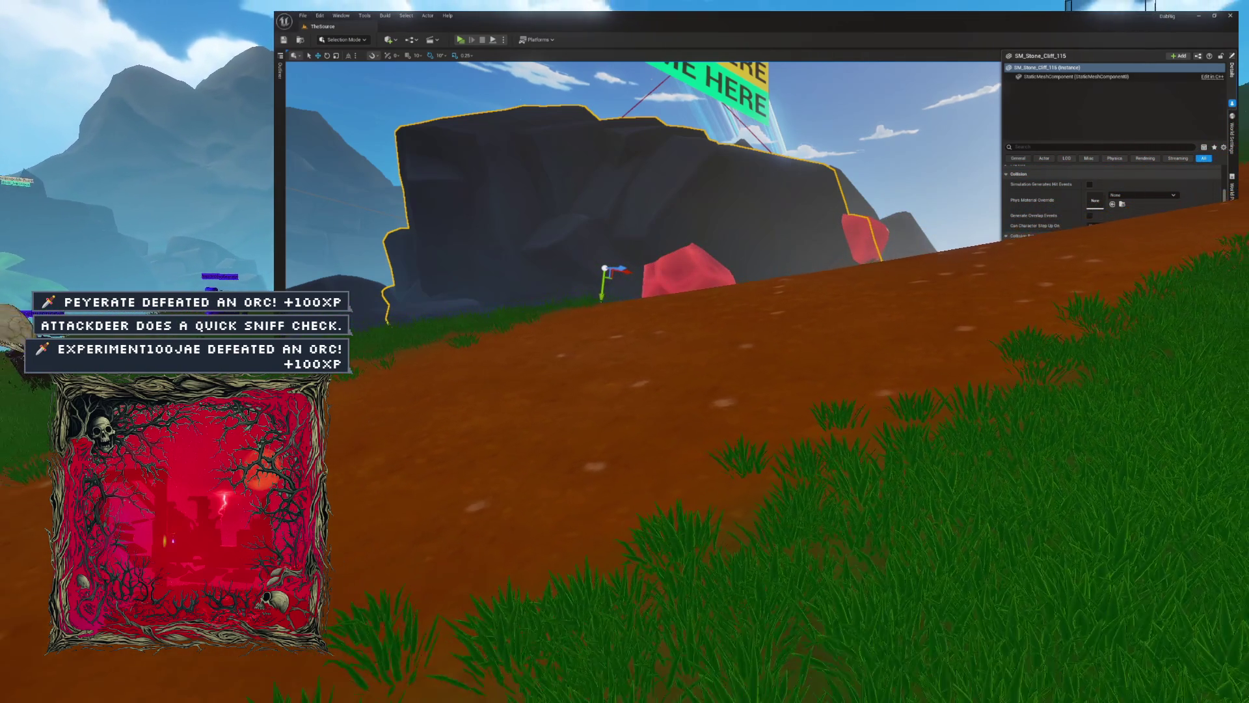
key("ctrl+shift+w")
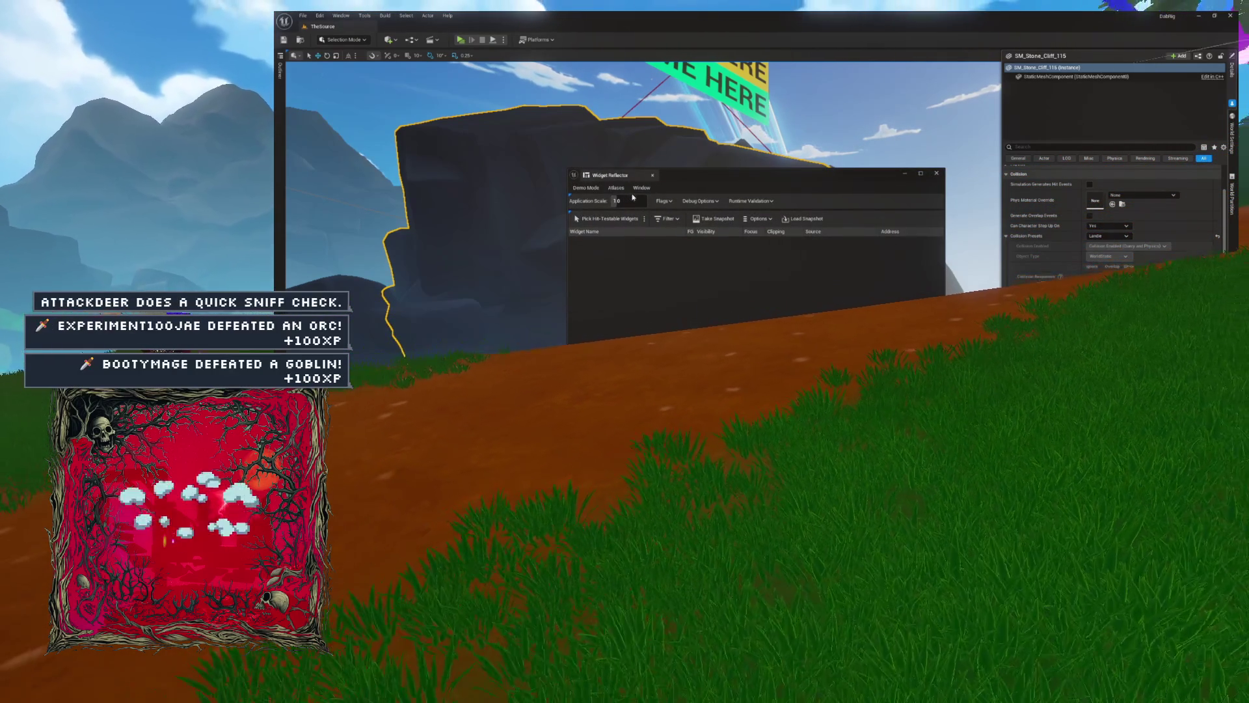
type(".5")
key("Return")
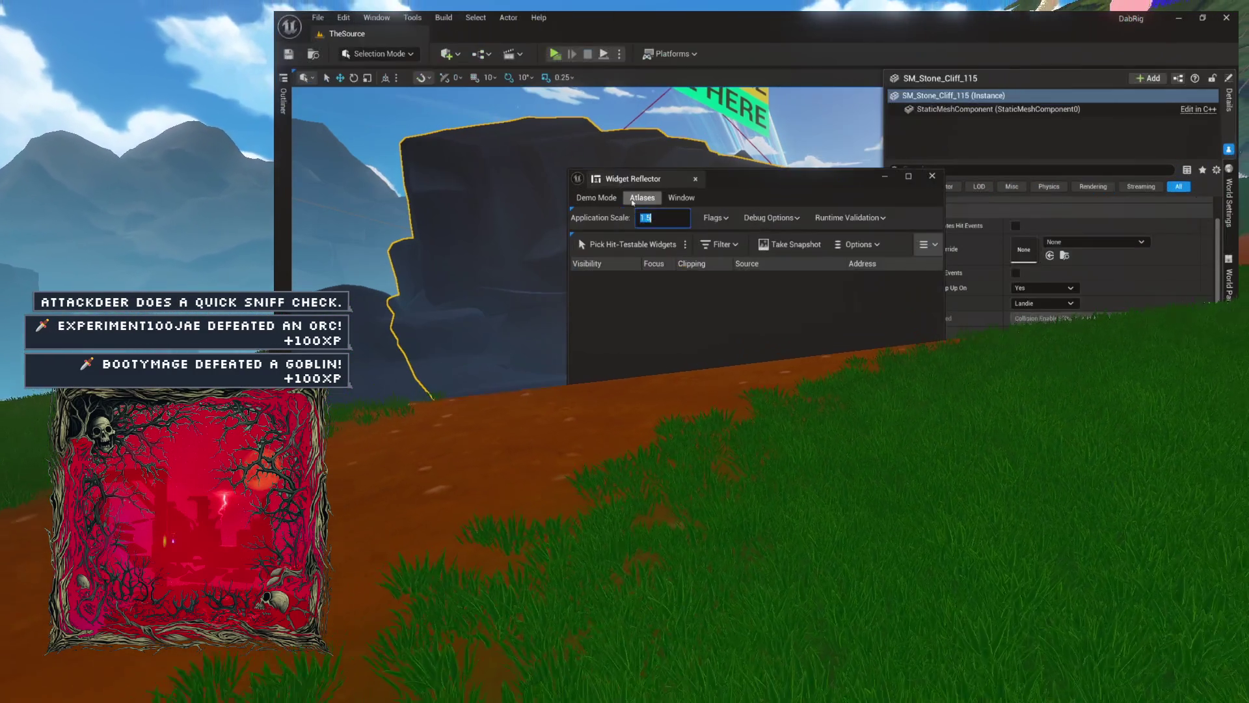
left_click(695, 179)
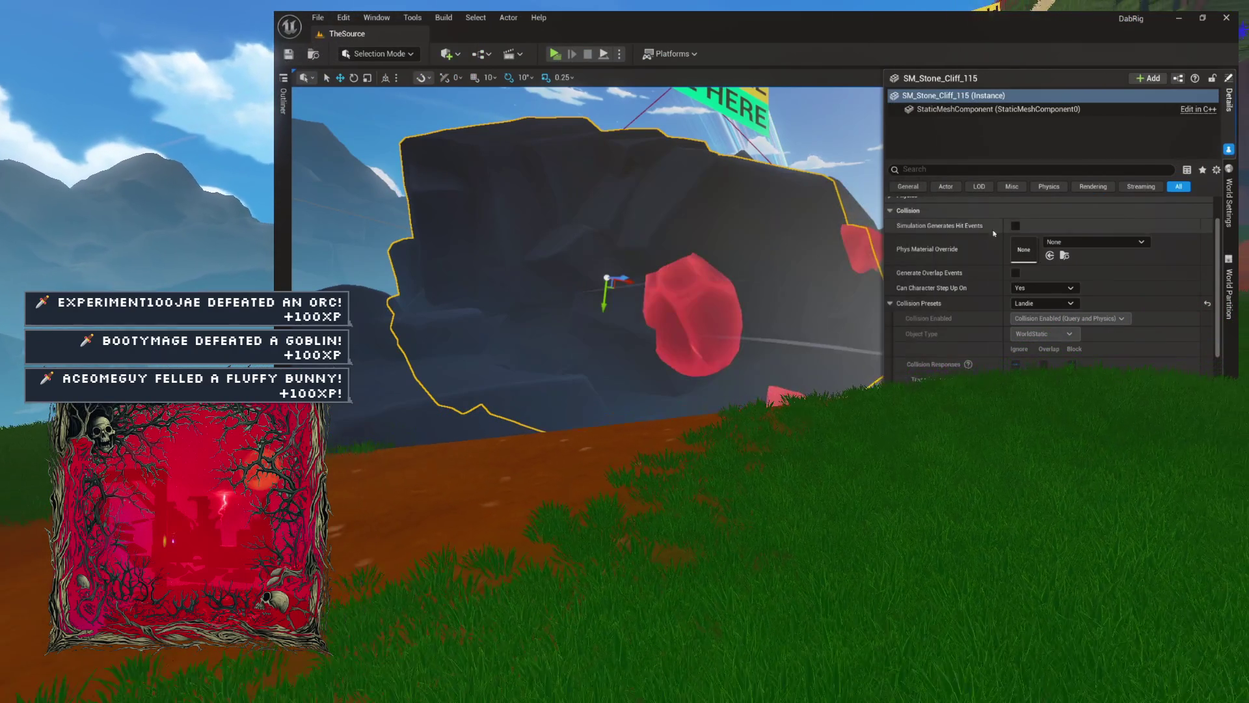
Scroll the Details panel to the rock's Collision Presets, currently Landie
scroll(1024, 295, "down", 1)
scroll(1024, 295, "down", 1)
left_click(1039, 270)
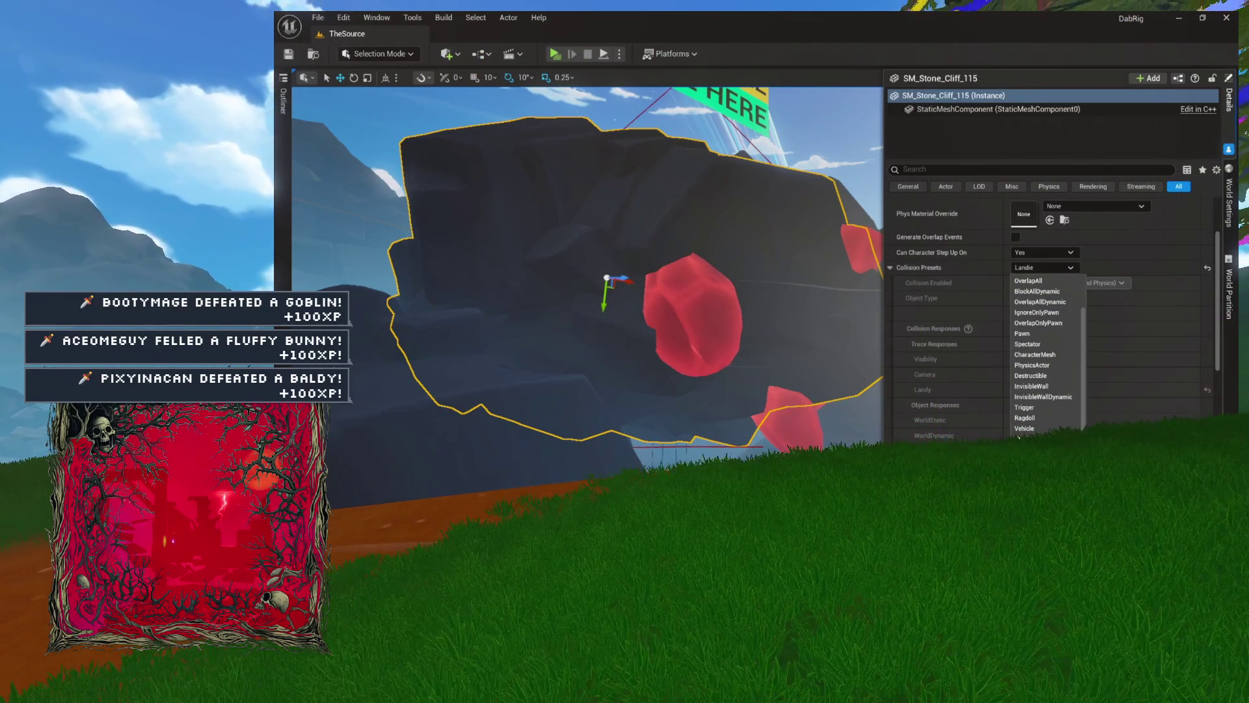
Change SM_Stone_Cliff_115's Collision Presets from Landie to BlockAllDynamic
left_click_drag(740, 321, 475, 285)
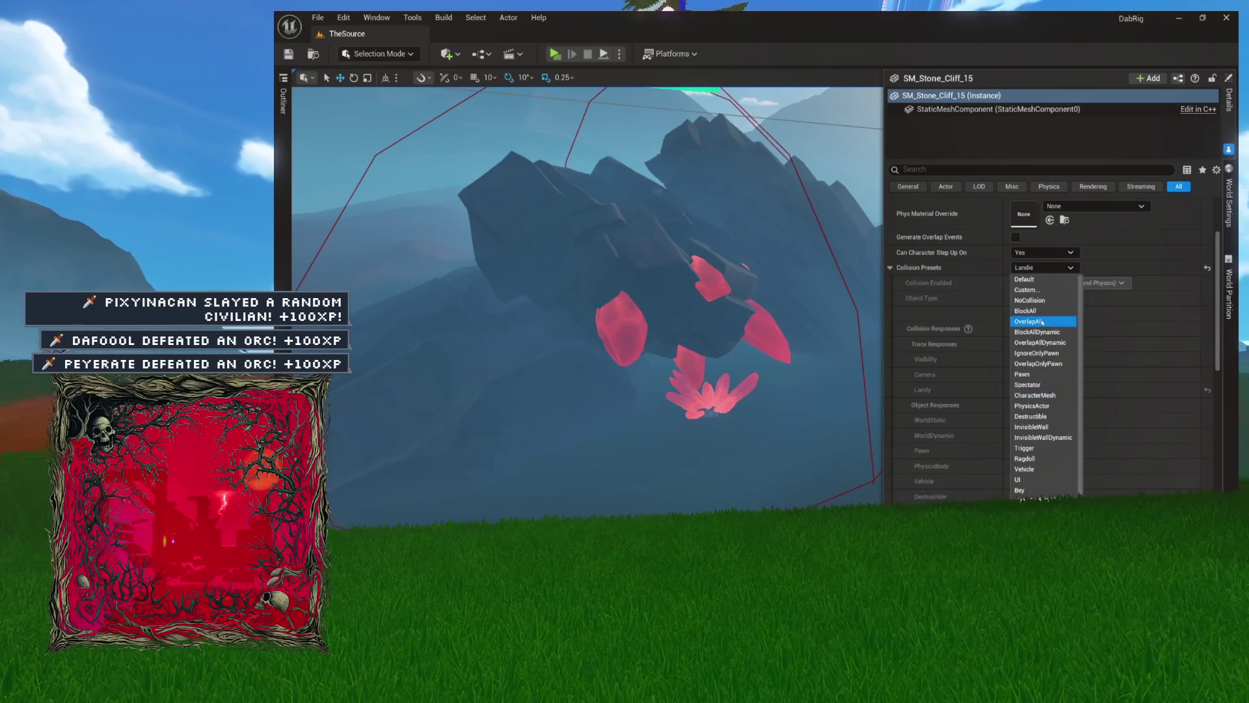
left_click(1033, 270)
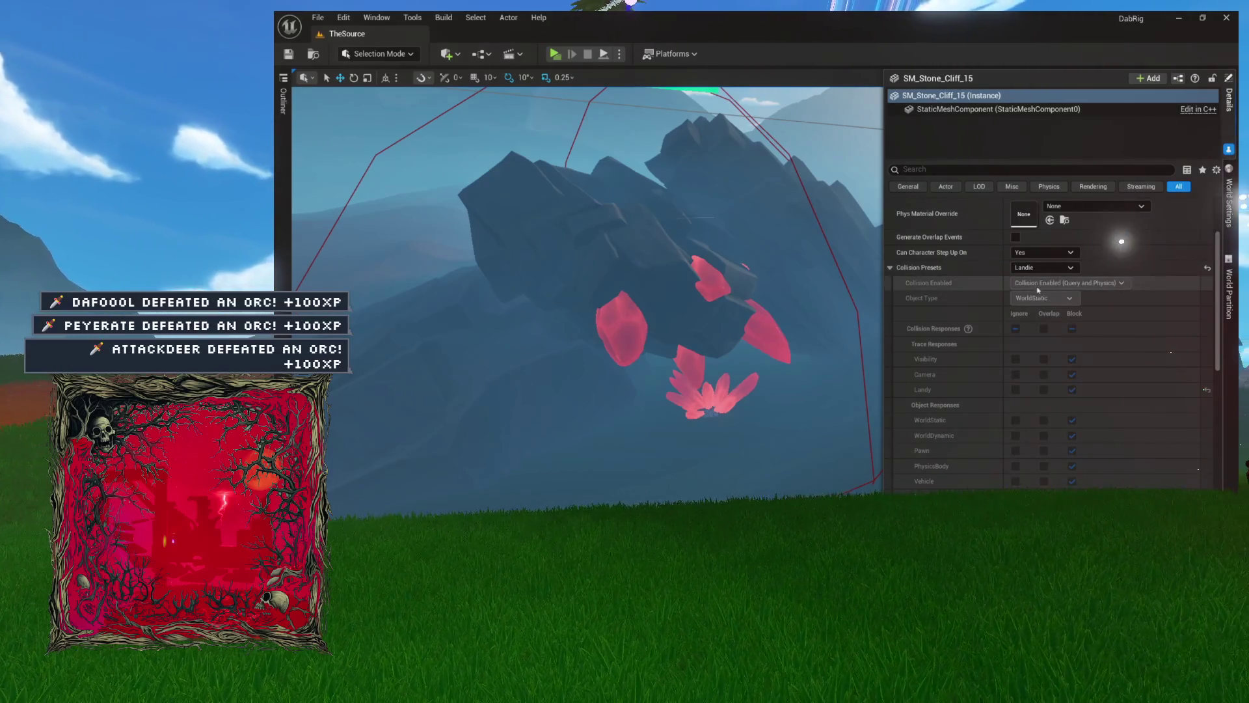
scroll(1025, 287, "down", 3)
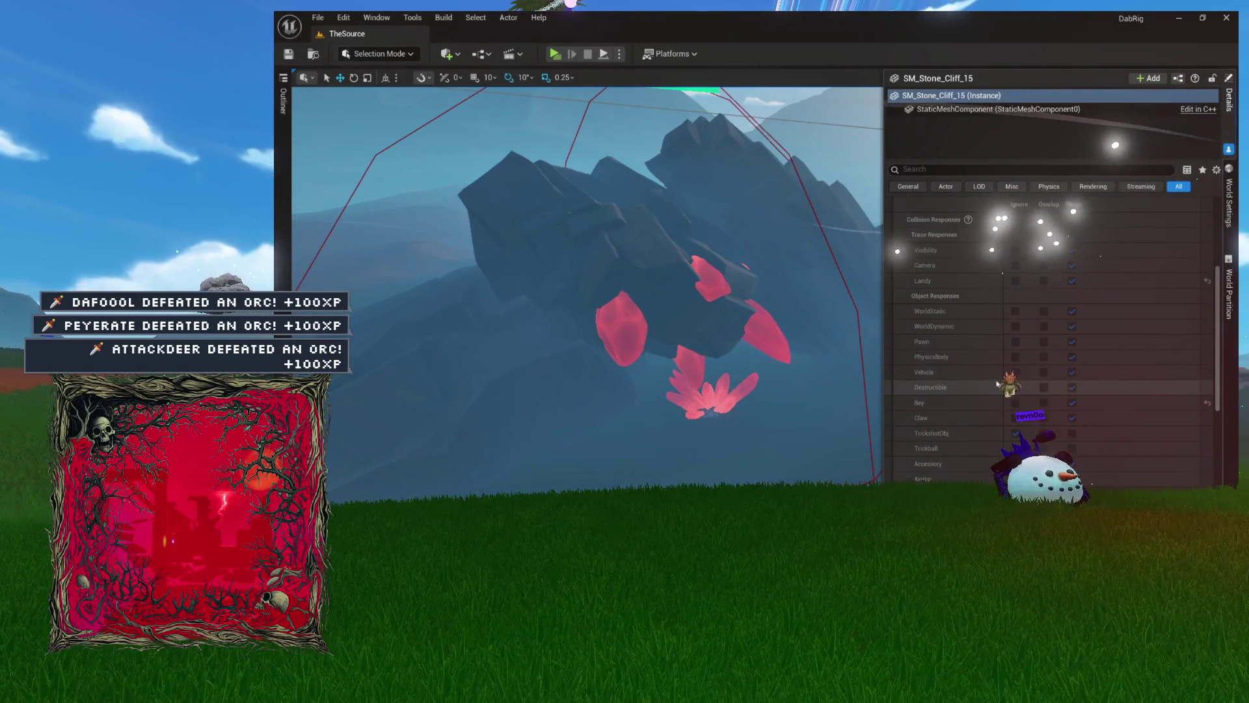
scroll(1010, 345, "up", 3)
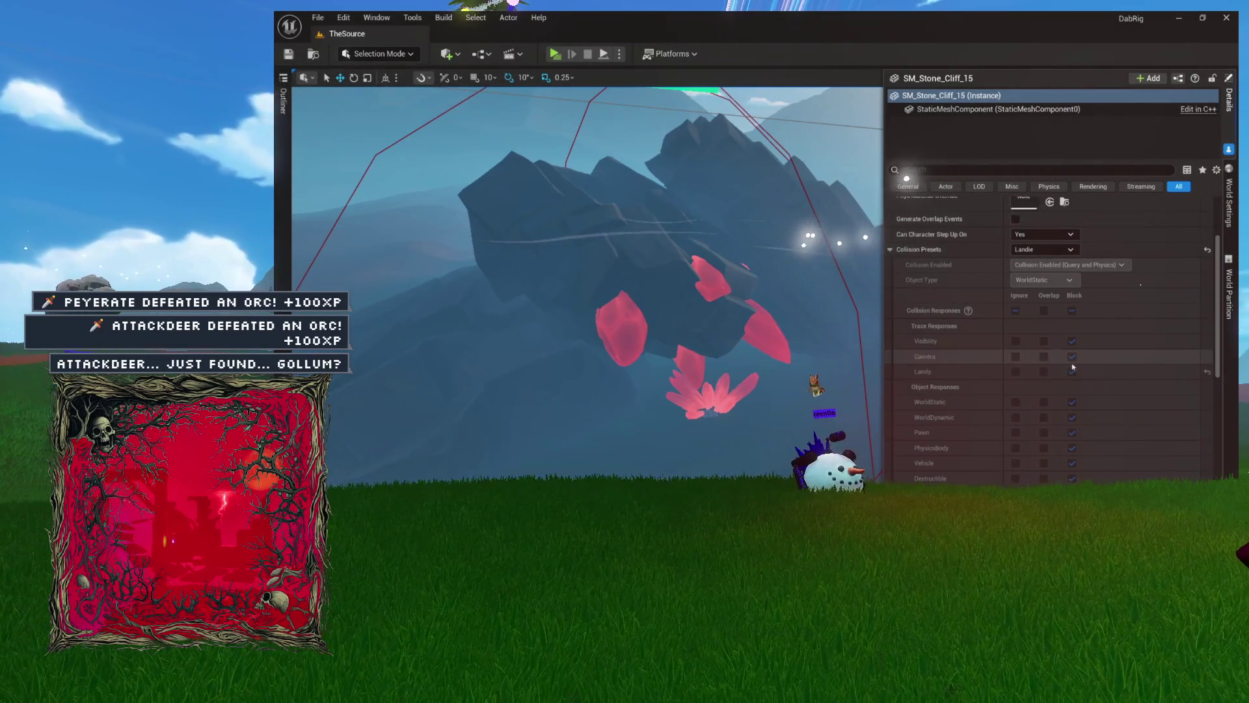
left_click(1041, 250)
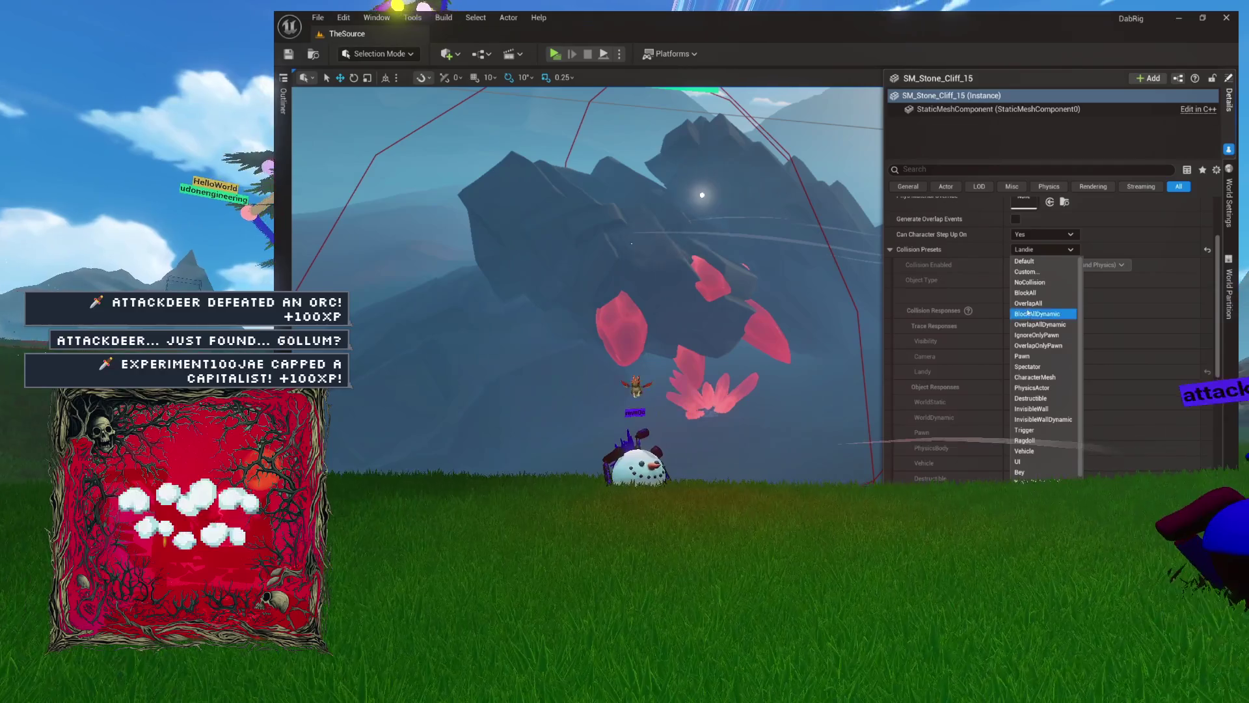
scroll(1046, 298, "down", 2)
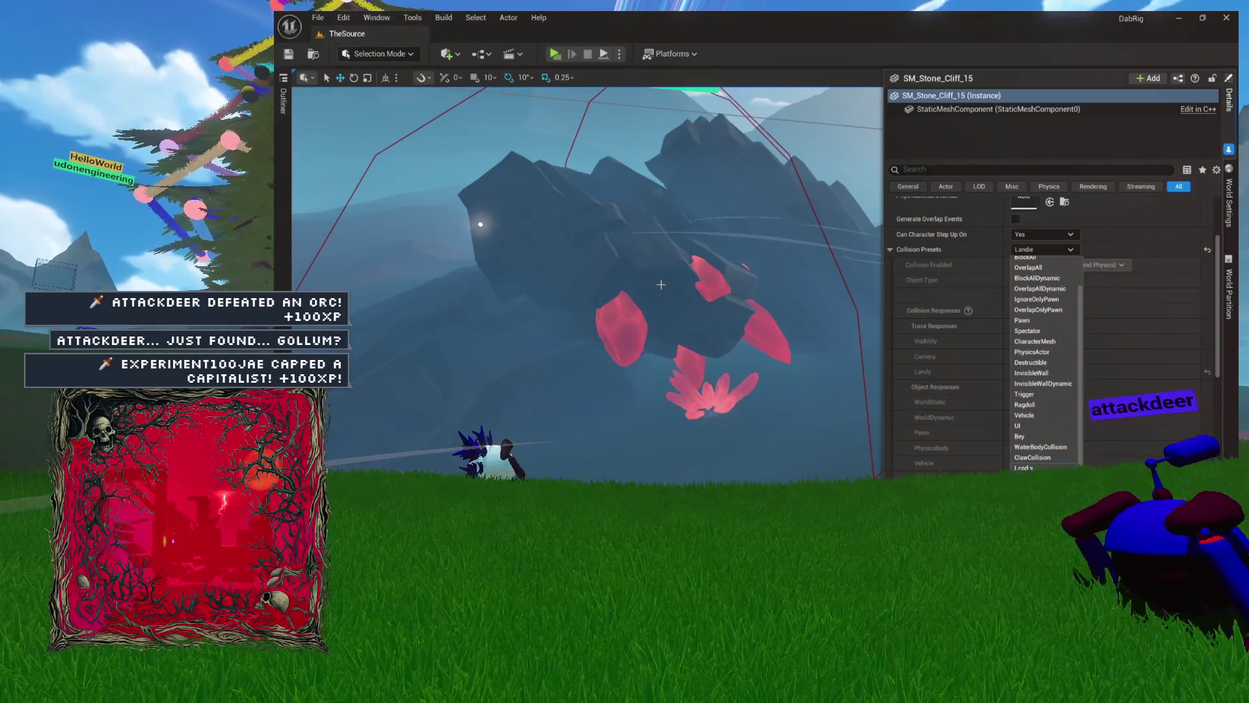
left_click(939, 252)
left_click(1030, 250)
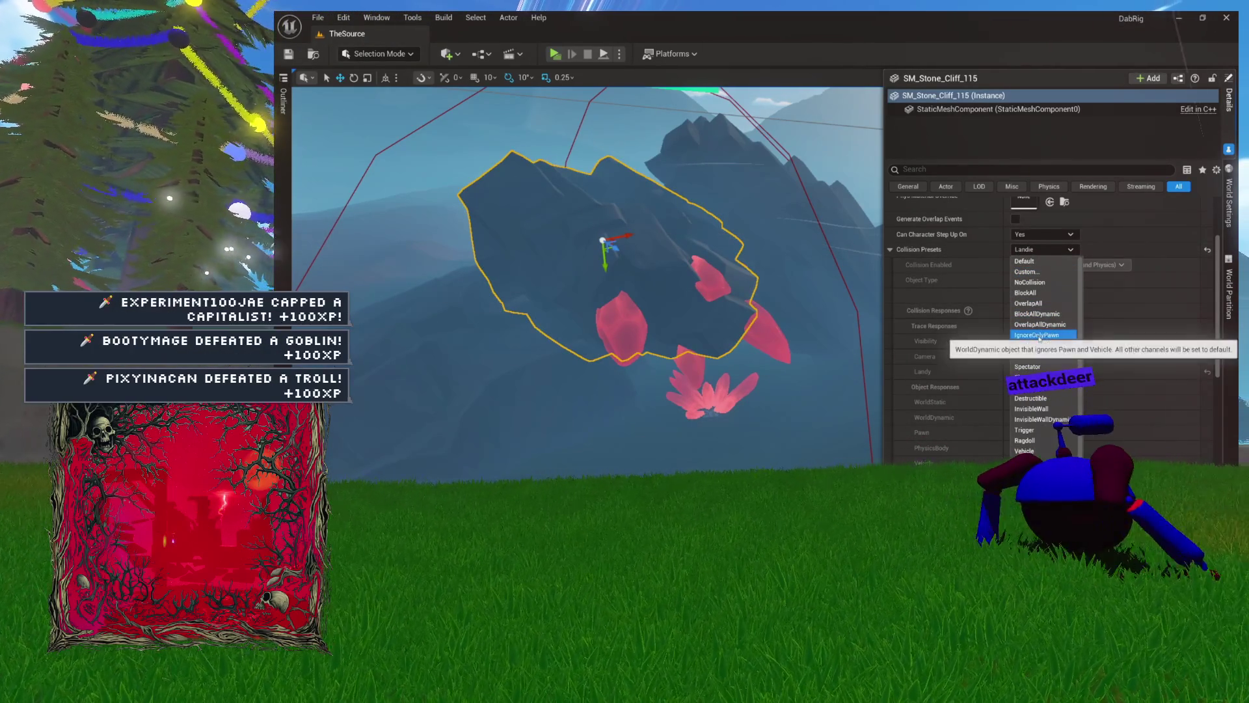
left_click(1039, 314)
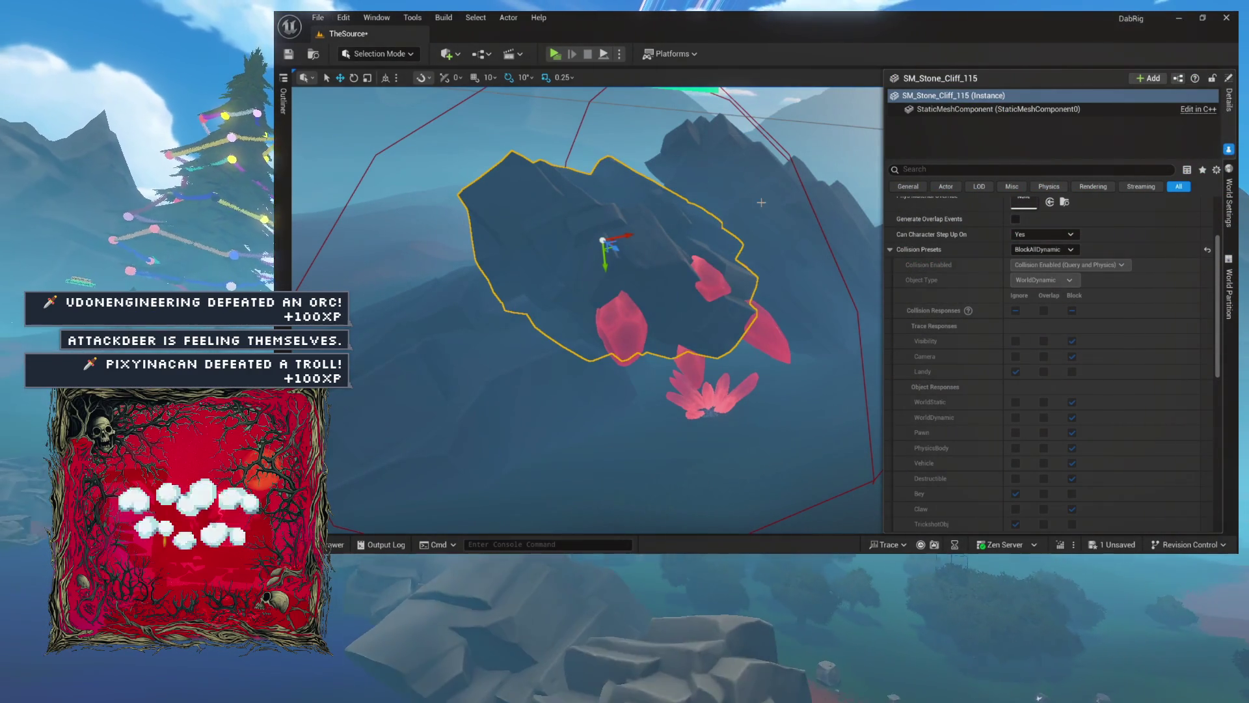
Set the neighbouring rock SM_Stone_Cliff_114's collision preset to BlockAllDynamic
left_click(811, 252)
left_click(1055, 251)
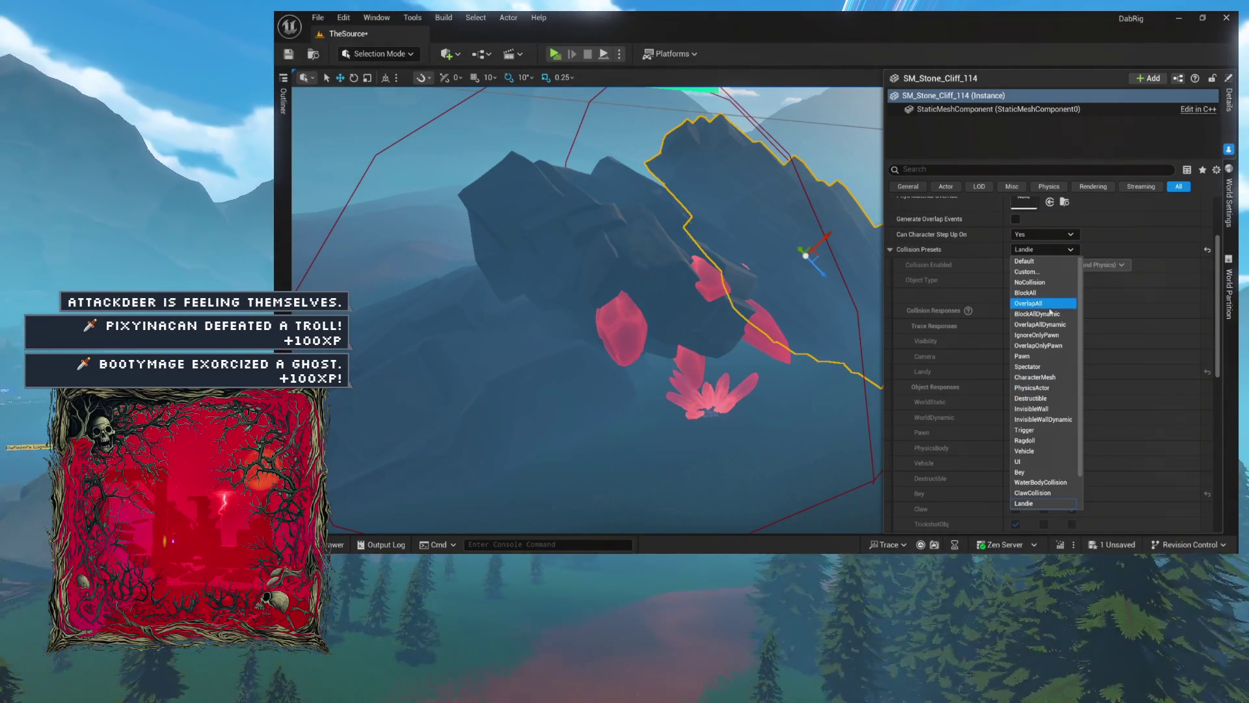
left_click(1045, 314)
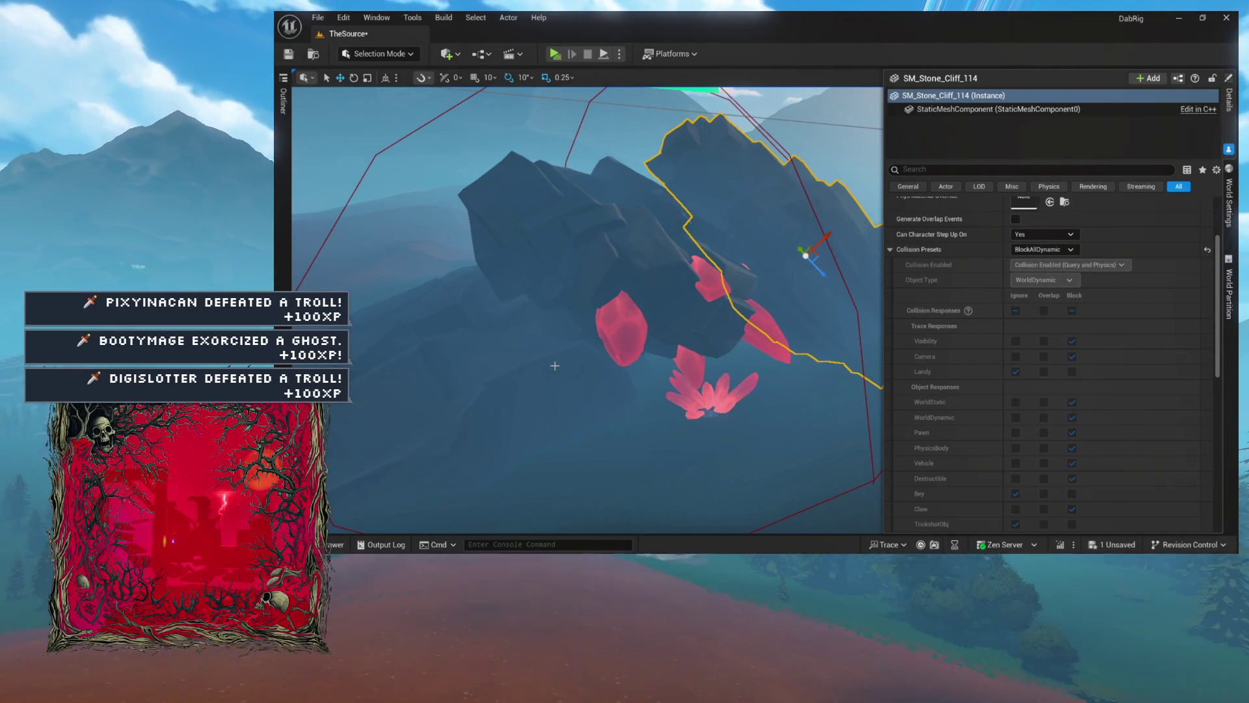
Set SM_Stone_Cliff_116's collision preset to BlockAllDynamic and view the cliff from another angle
left_click(555, 366)
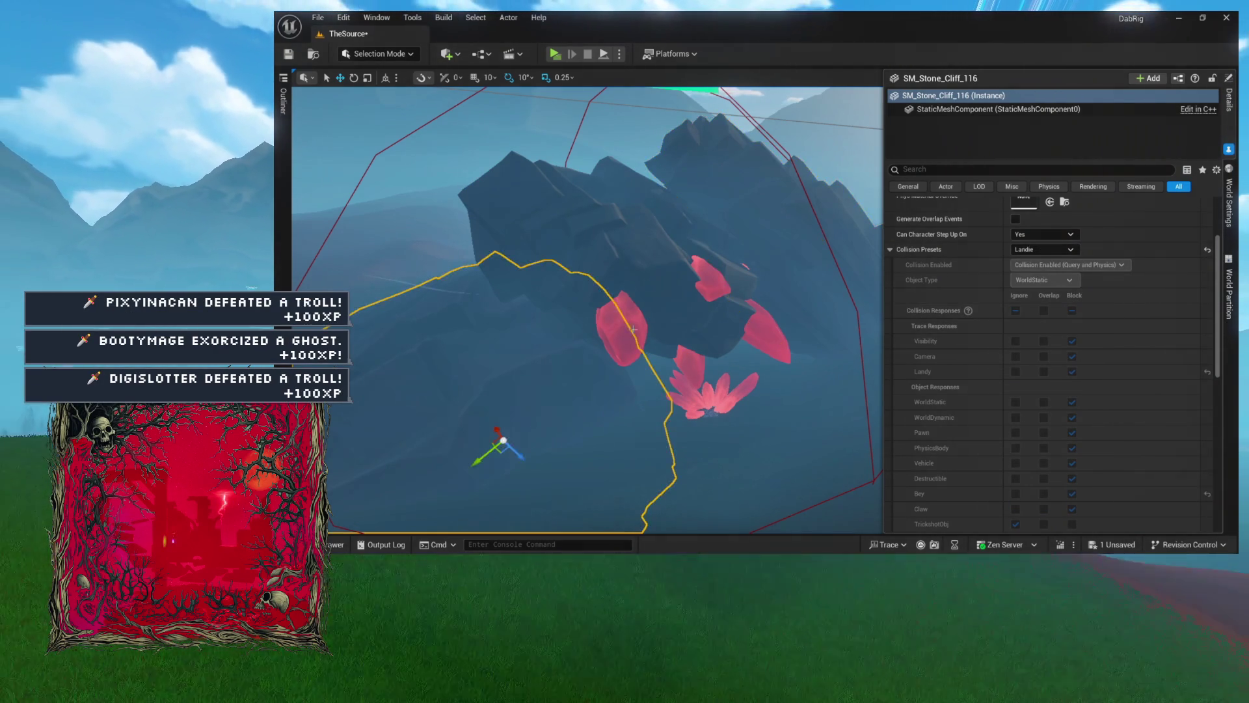
left_click(1042, 249)
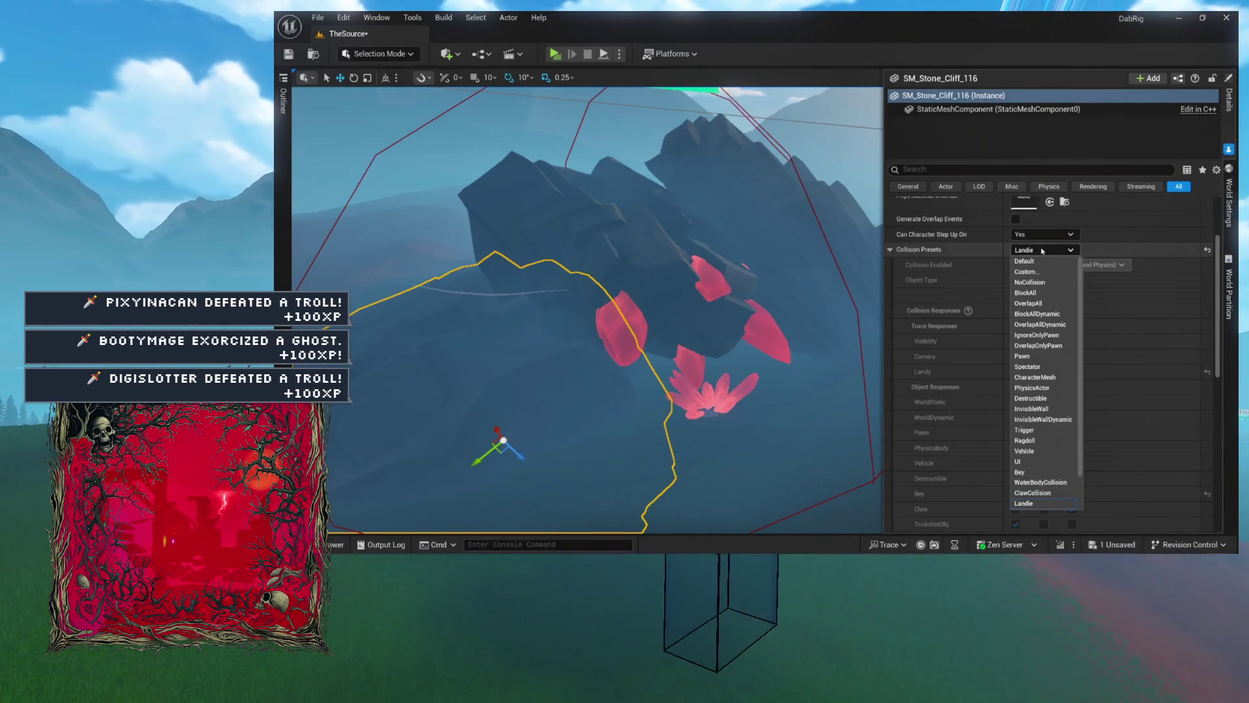
left_click(1038, 314)
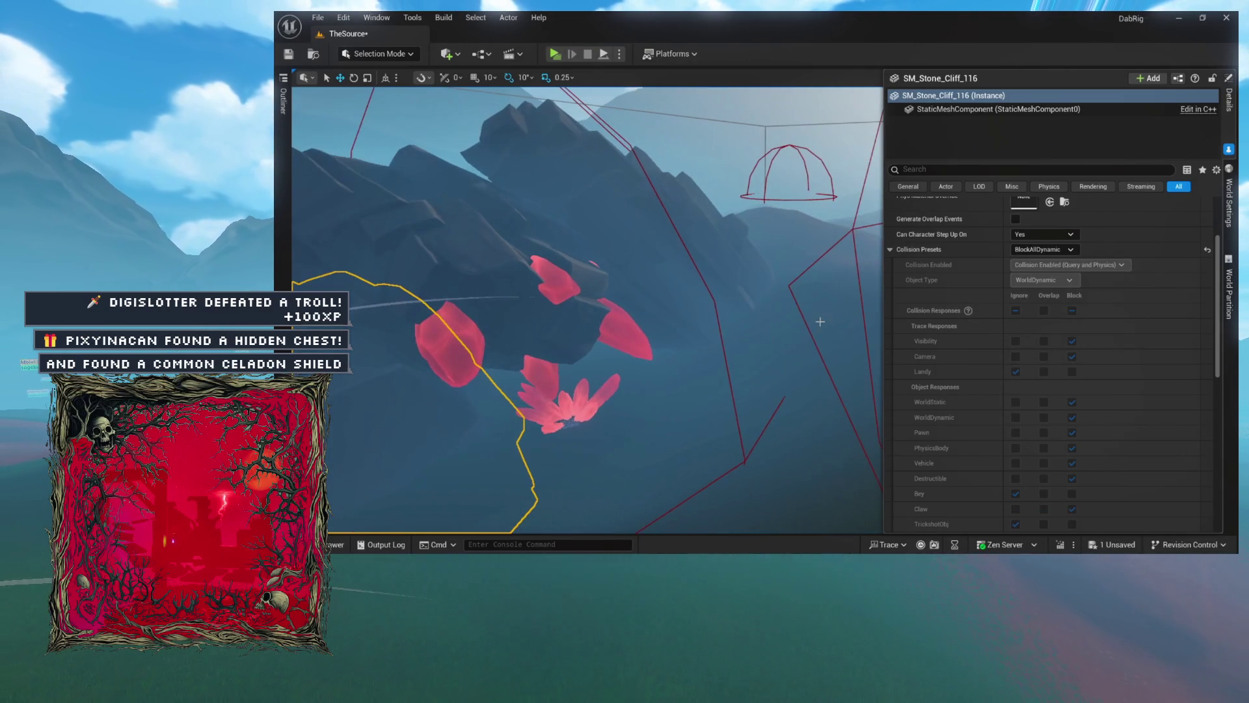
left_click_drag(756, 306, 722, 309)
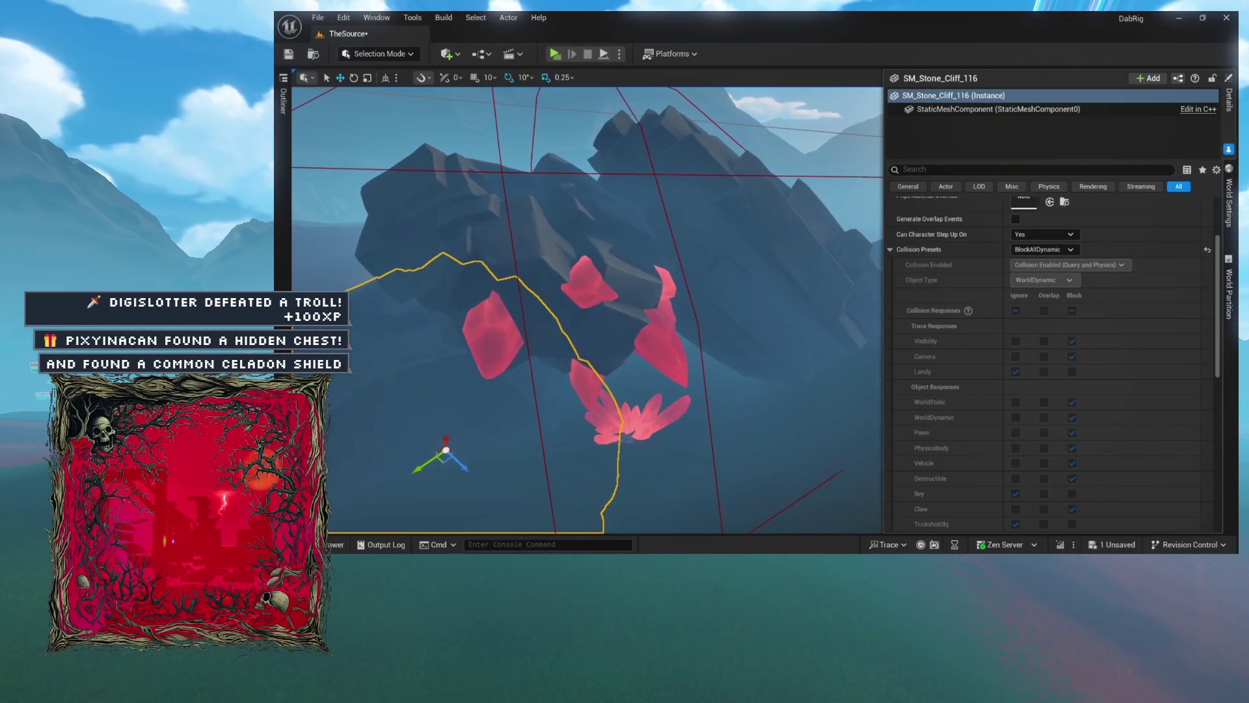
mouse_move(844, 269)
left_mouse_down()
mouse_move(840, 237)
mouse_move(817, 219)
left_mouse_up()
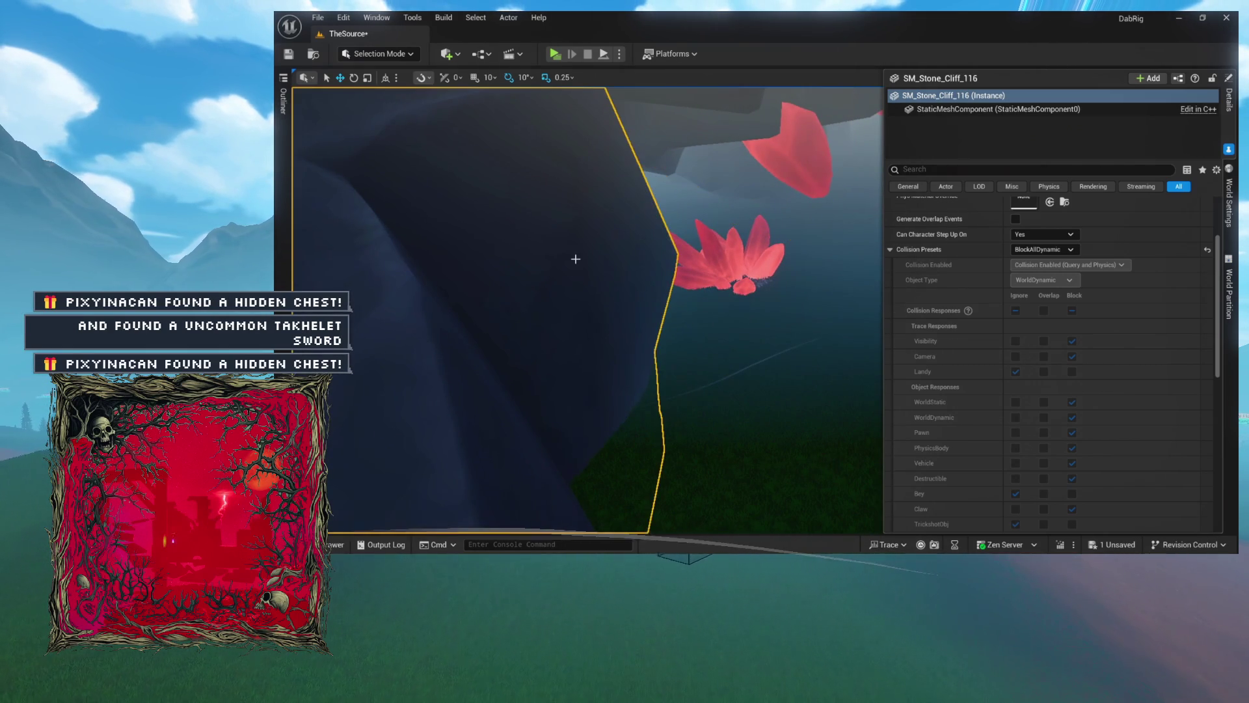
left_click(897, 252)
scroll(994, 257, "up", 4)
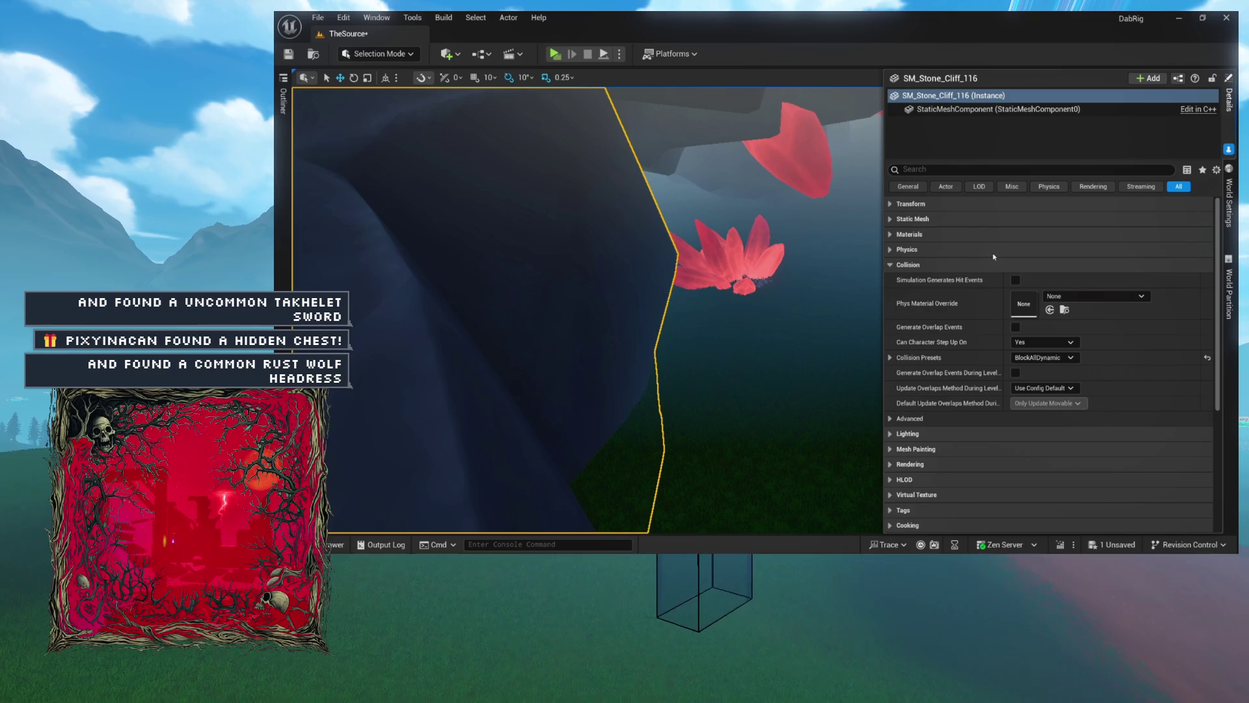
Collapse Collision, save the level, and expand Materials to reveal BasicCliffMat_1
left_click(953, 264)
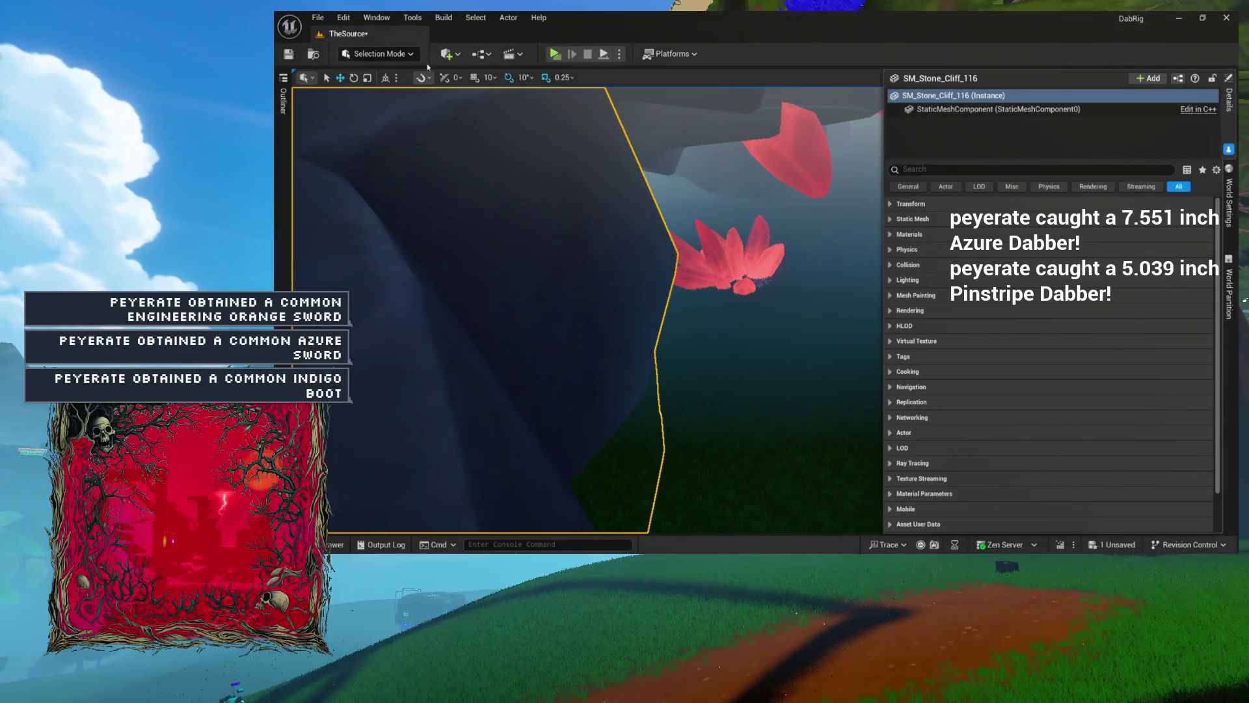
left_click(288, 55)
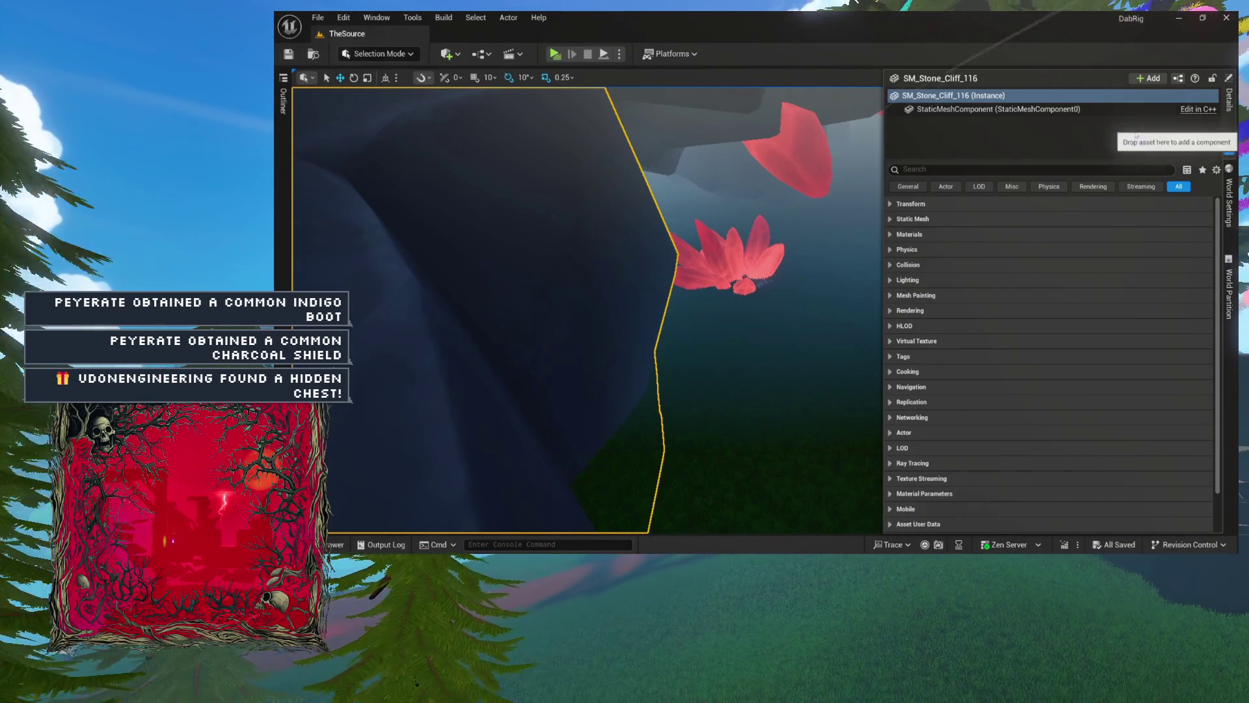
left_click(996, 235)
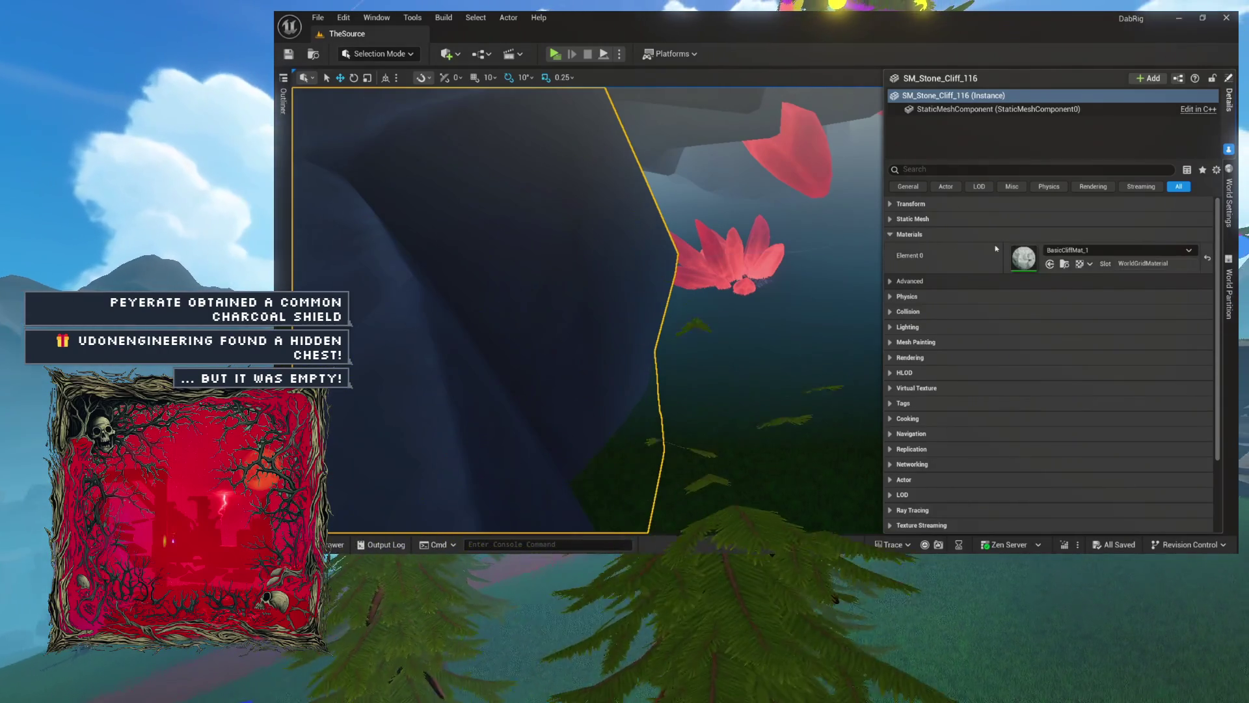
Open BasicCliffMat_1 docked beside TheSource, then open its parent material BasicLitMat
left_click(1066, 264)
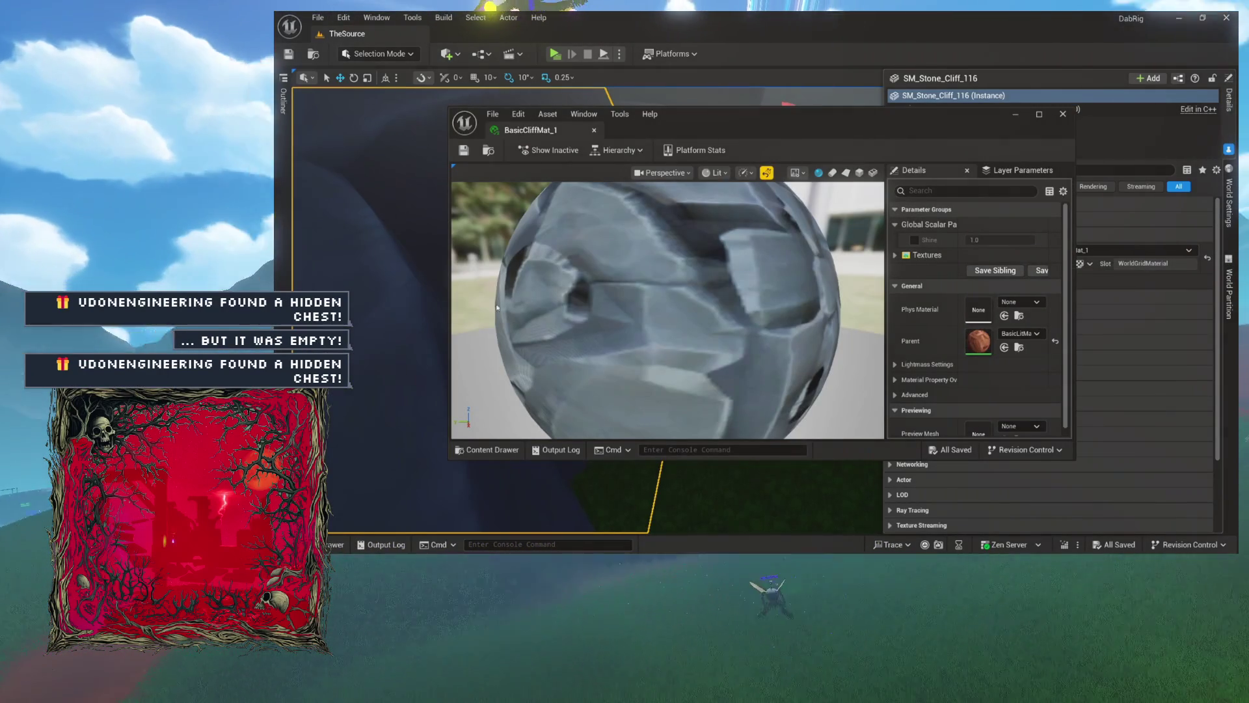
mouse_move(531, 130)
left_mouse_down()
mouse_move(618, 113)
mouse_move(646, 70)
left_mouse_up()
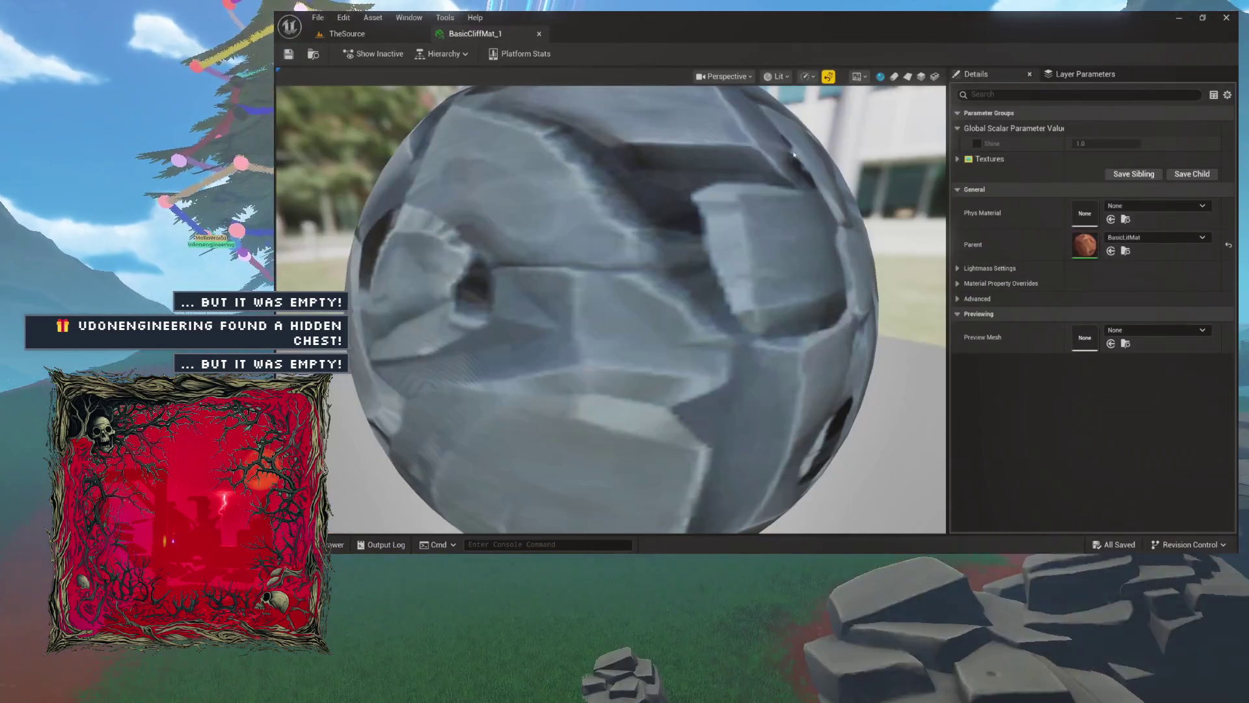
left_click(1124, 252)
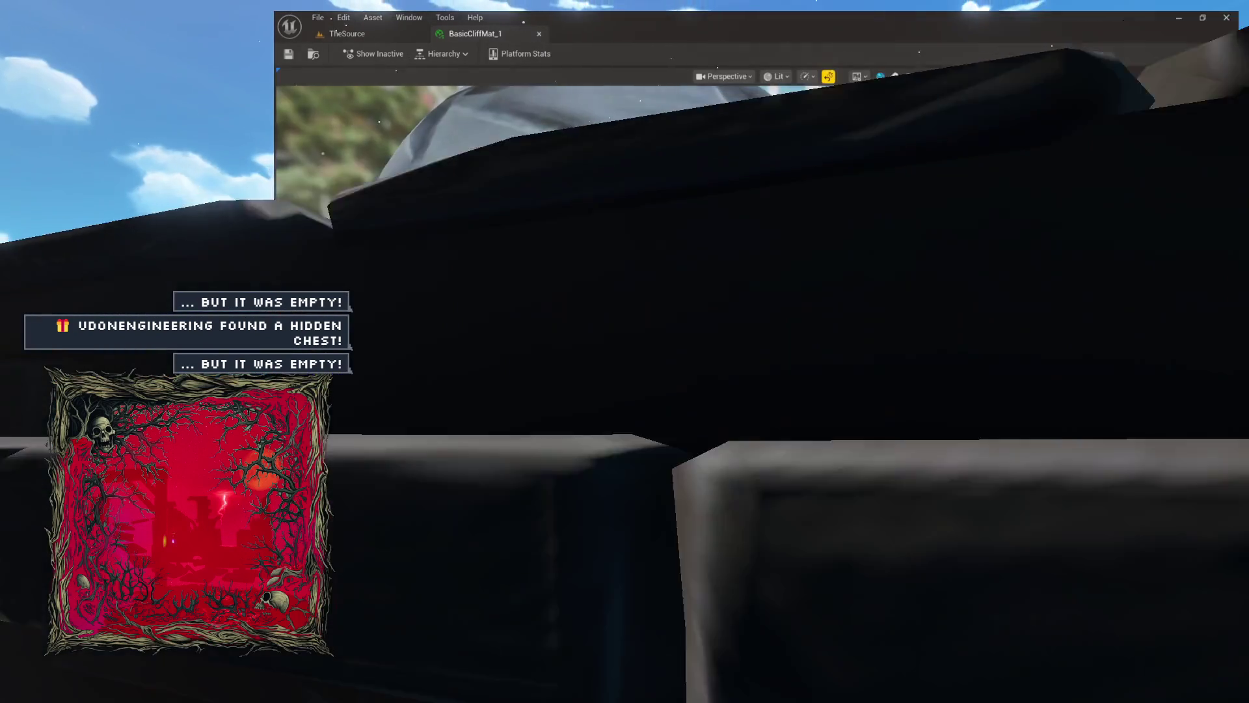
double_click(1064, 364)
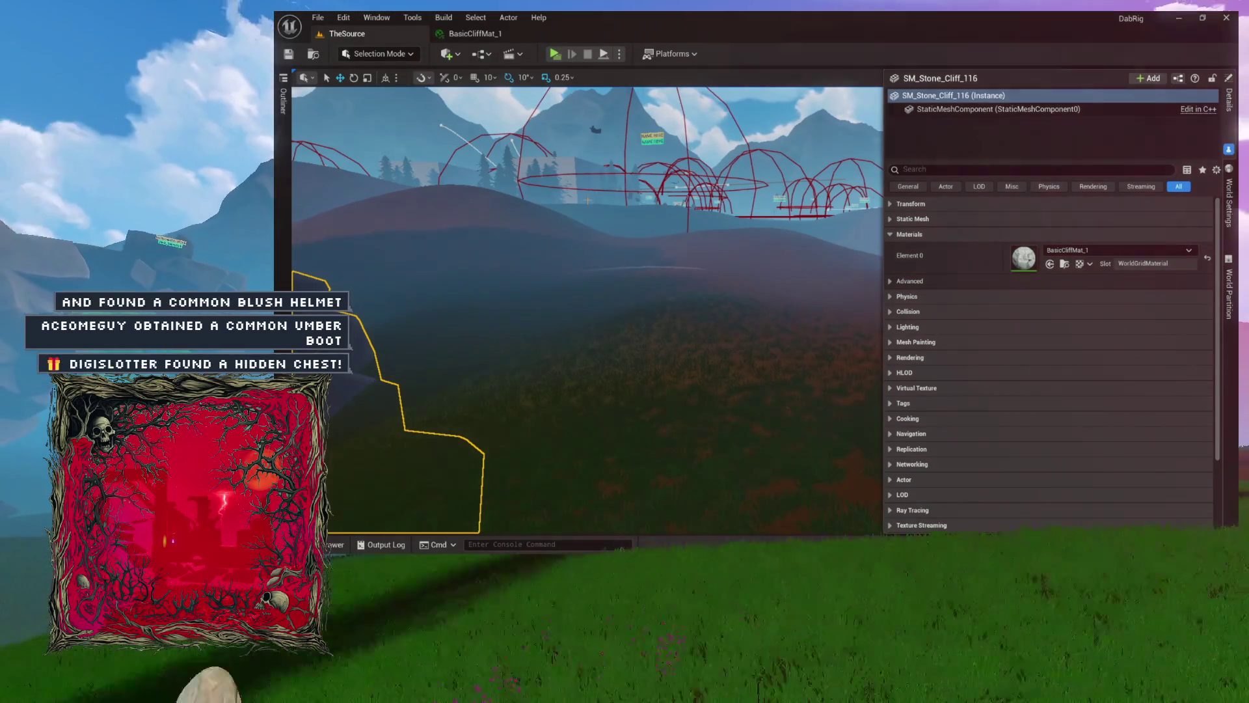
Browse the Content Drawer from Environment into the UI widget blueprint folder
key("ctrl+space")
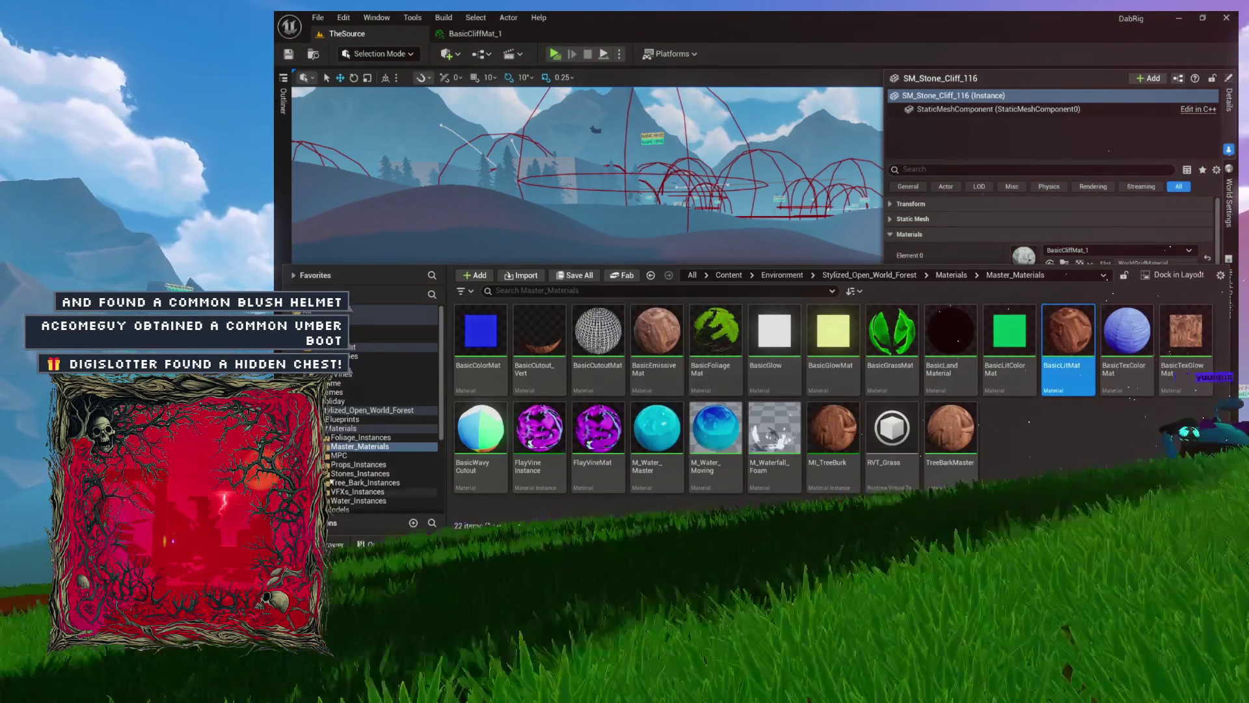
left_click(325, 409)
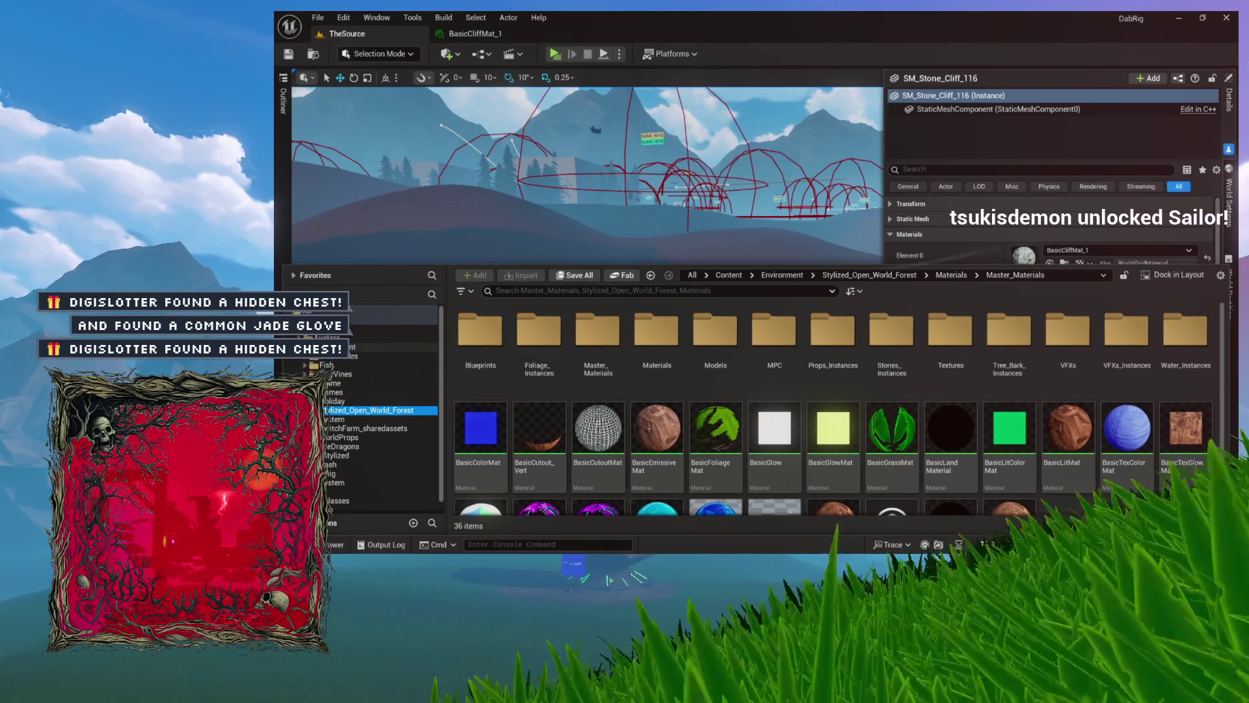
left_click(305, 348)
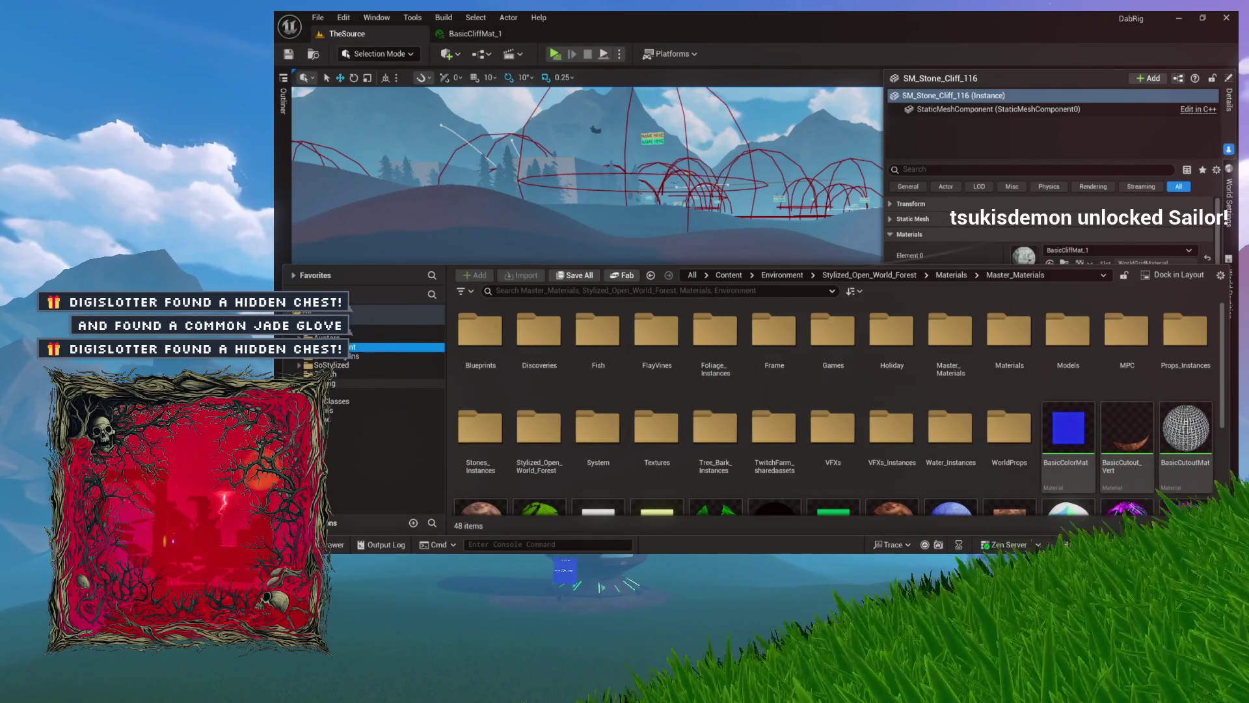
left_click(332, 393)
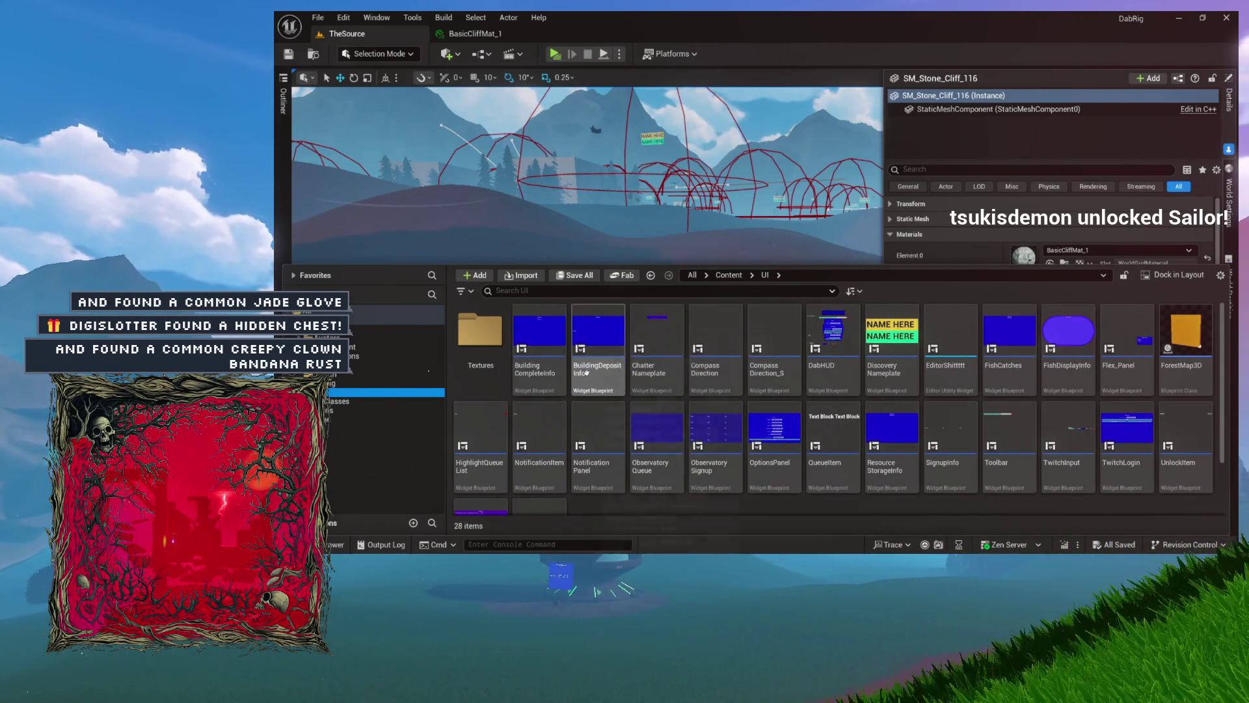
Open the DabHUD widget blueprint in the designer
mouse_move(587, 372)
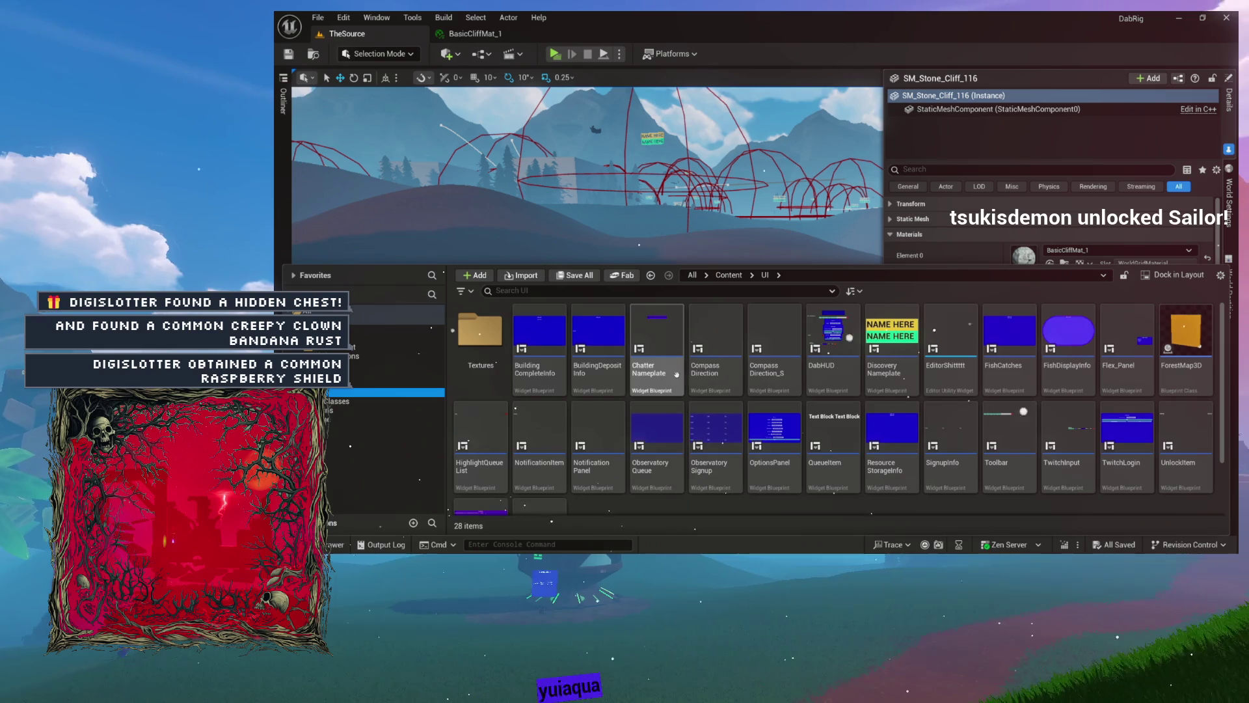
mouse_move(710, 427)
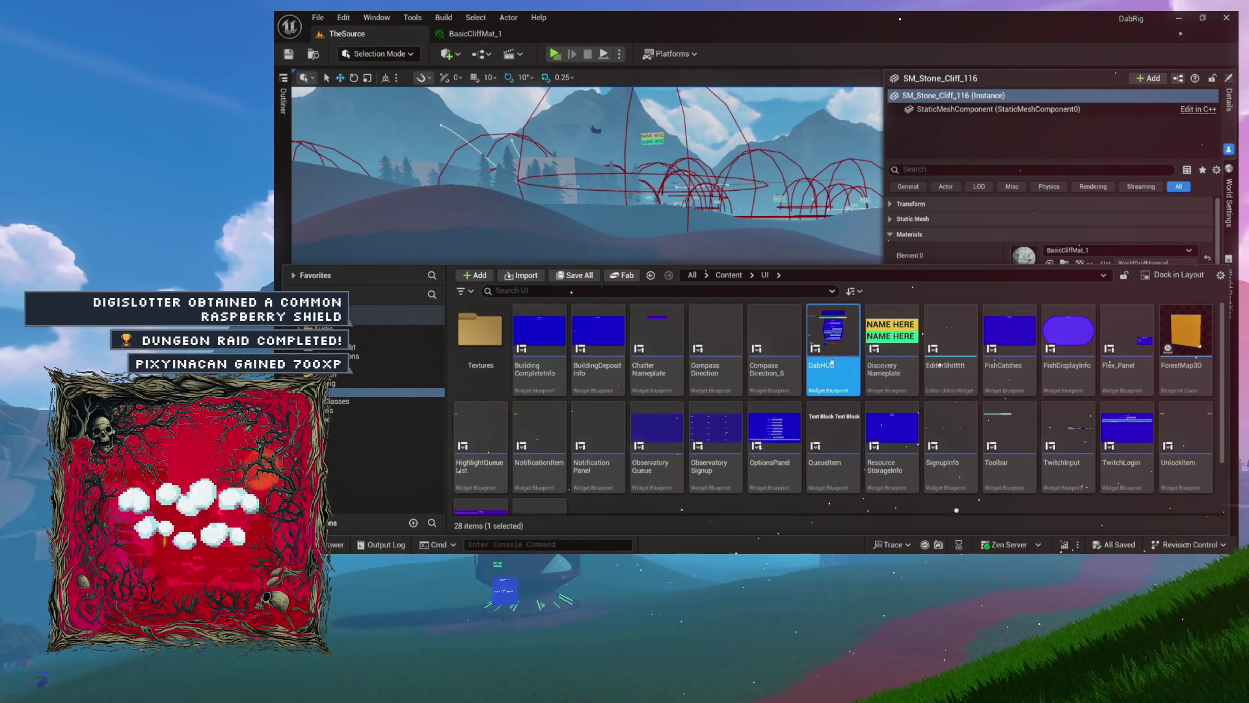
double_click(833, 368)
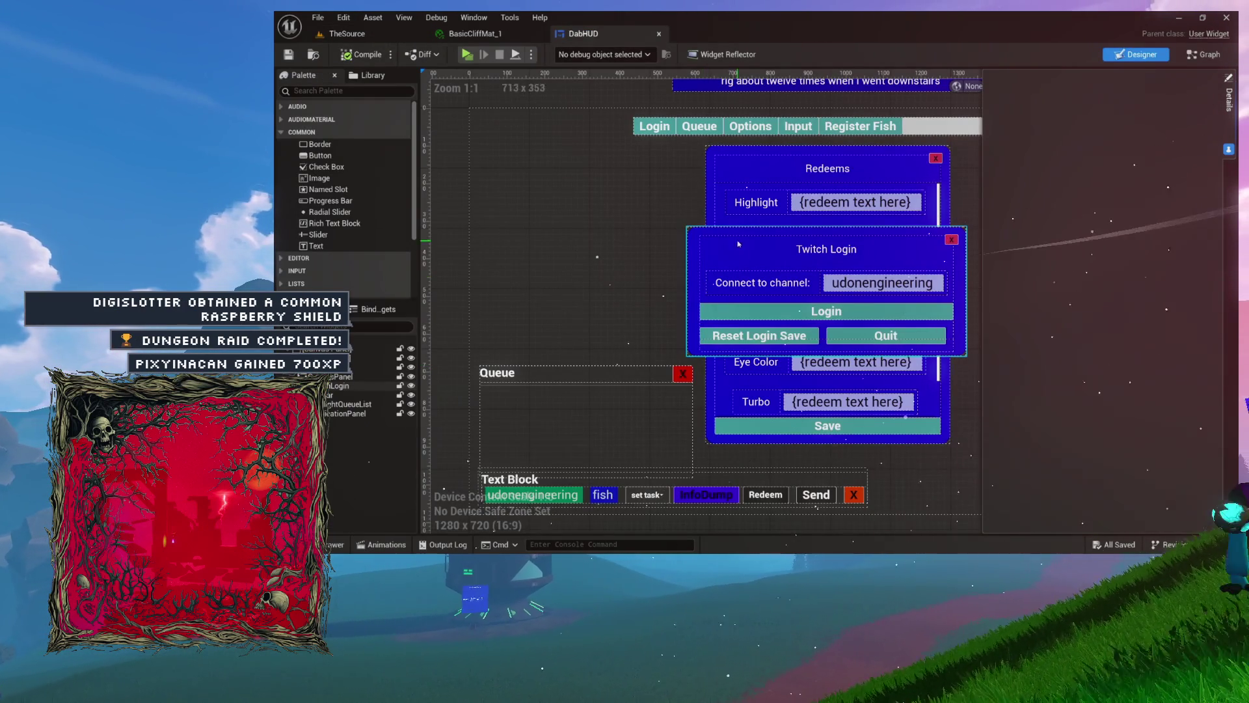
Zoom the DabHUD designer canvas and nudge the Twitch Login panel slightly
scroll(946, 229, "down", 2)
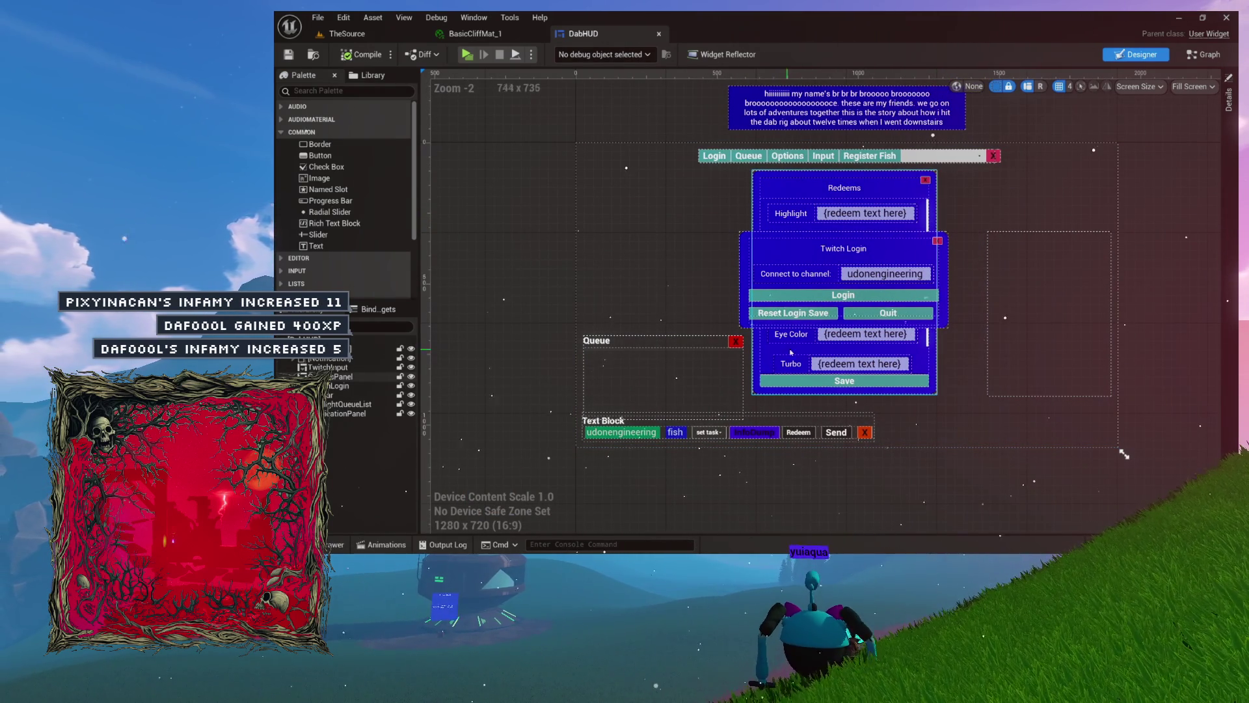
scroll(895, 314, "up", 1)
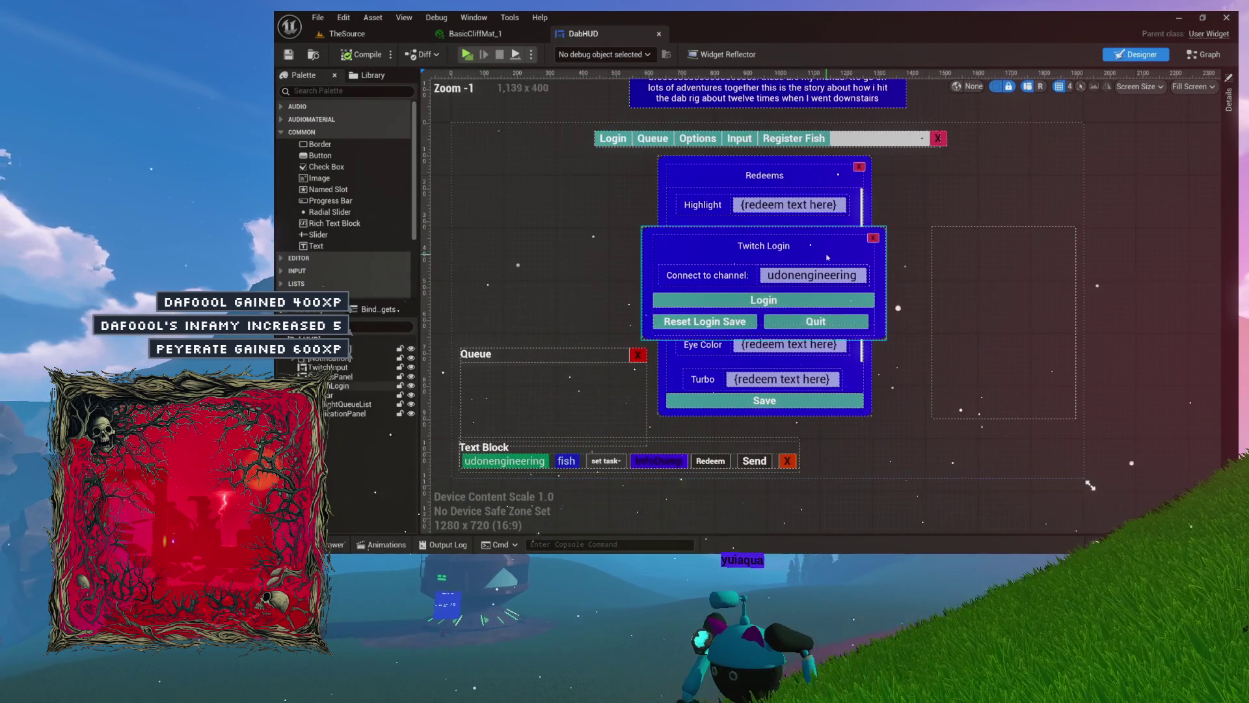
mouse_move(821, 253)
left_mouse_down()
mouse_move(913, 271)
mouse_move(963, 185)
mouse_move(693, 210)
mouse_move(705, 253)
mouse_move(815, 237)
mouse_move(801, 246)
mouse_move(810, 213)
mouse_move(835, 257)
left_mouse_up()
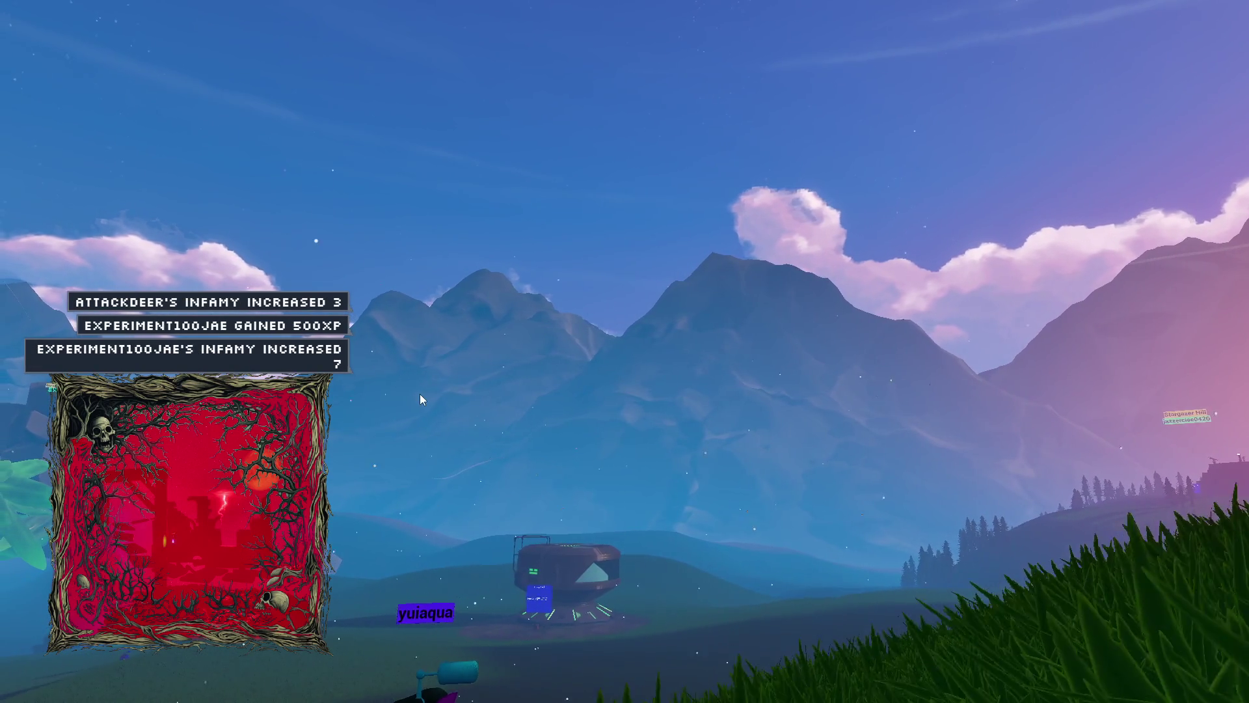
Bring up the menu and command bars, check the Twitch Login dialog twice, then close the Queue panel
key("Escape")
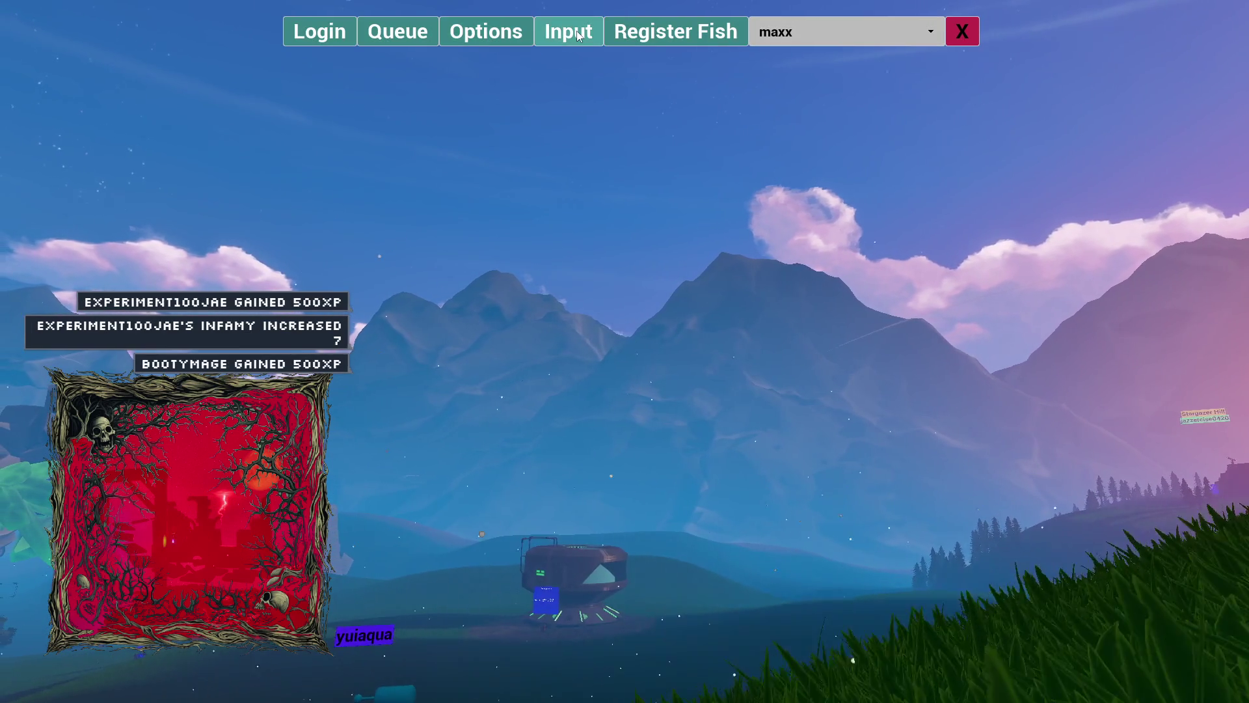
left_click(569, 31)
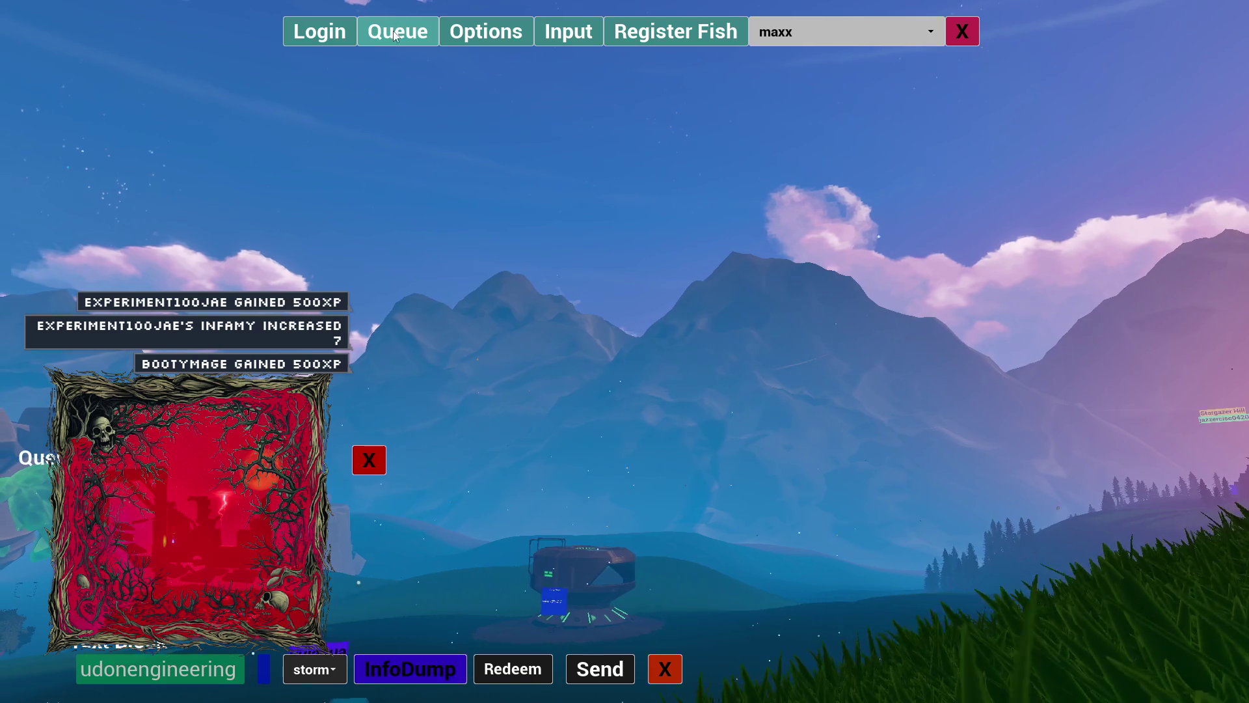
left_click(323, 36)
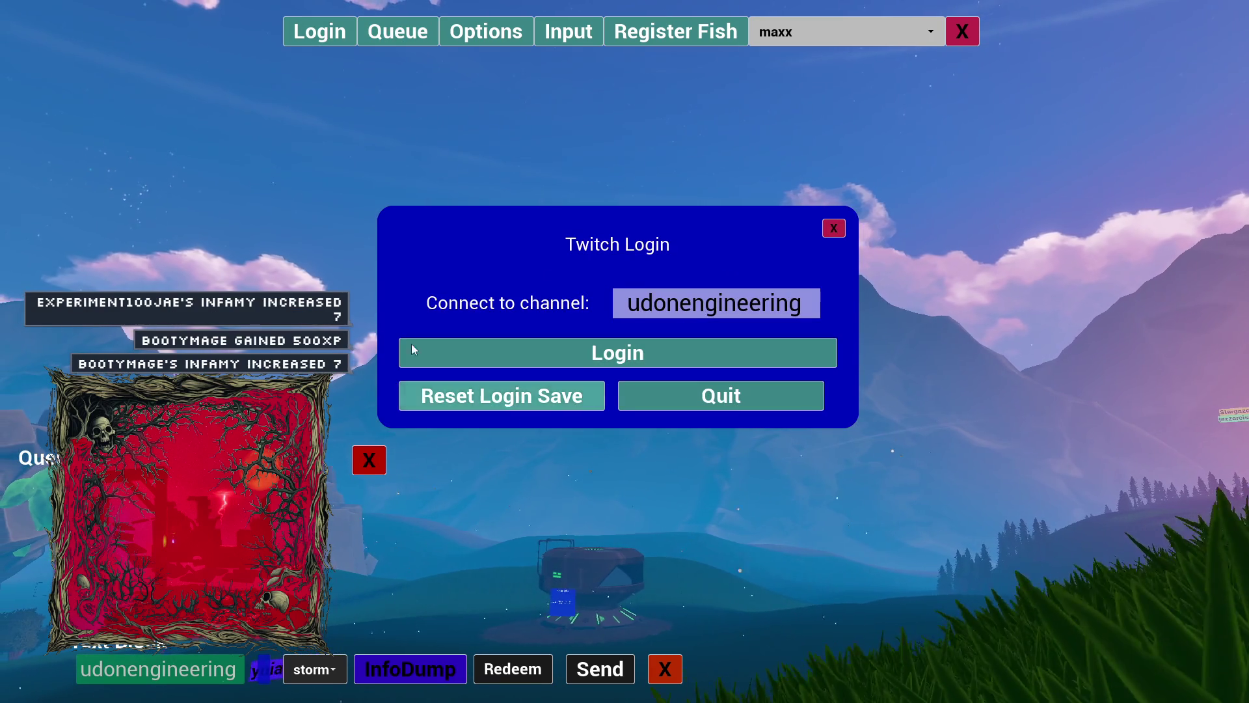
left_click(835, 231)
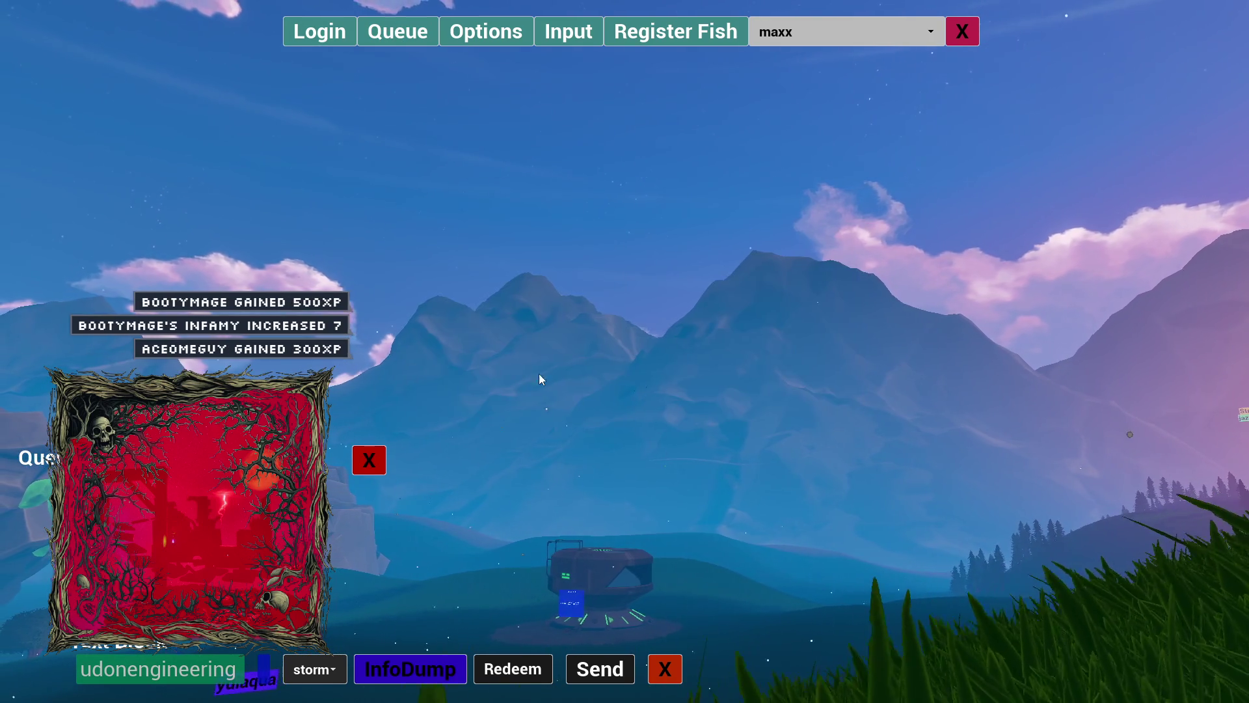
left_click(339, 39)
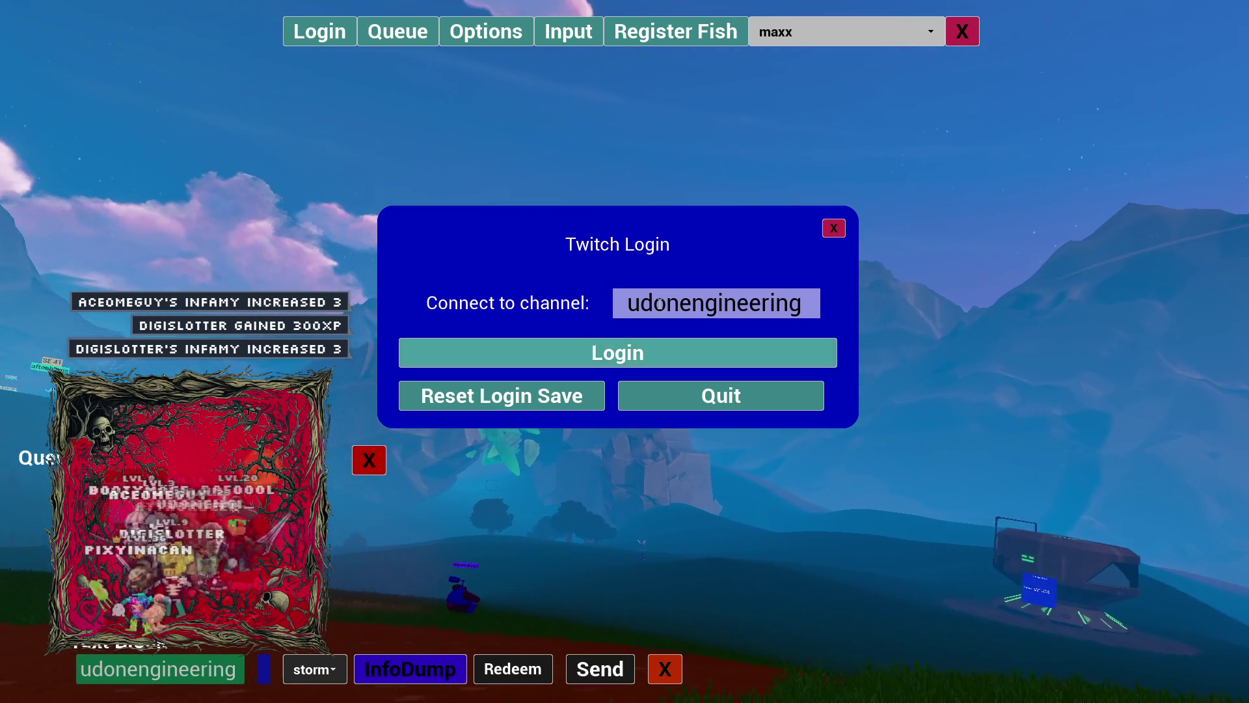
left_click(834, 228)
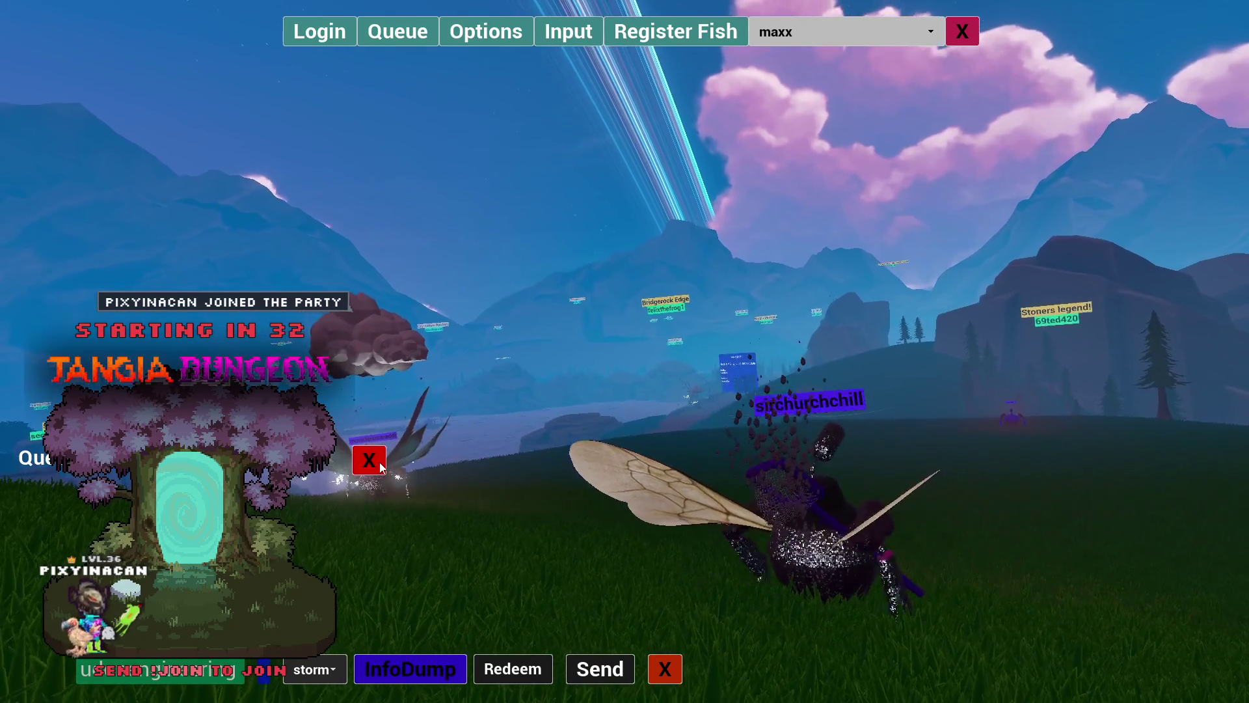
left_click(381, 466)
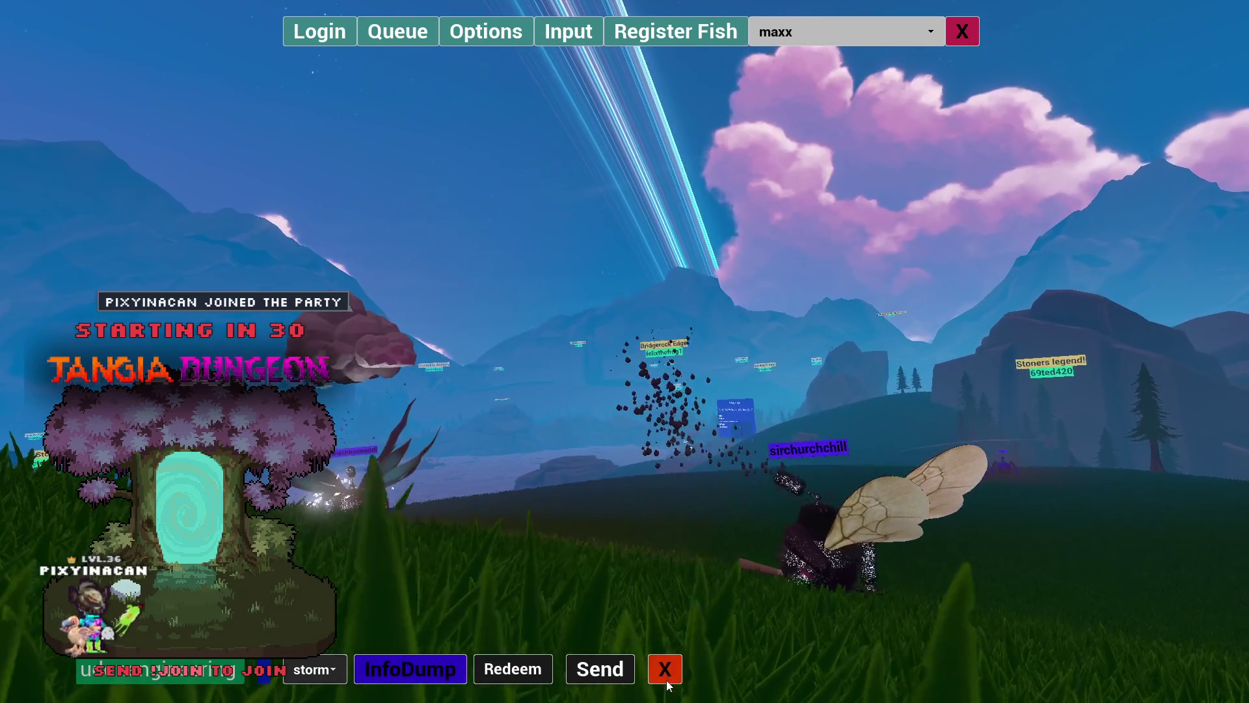
Close DabRig's bottom command bar with its red X
left_click(664, 669)
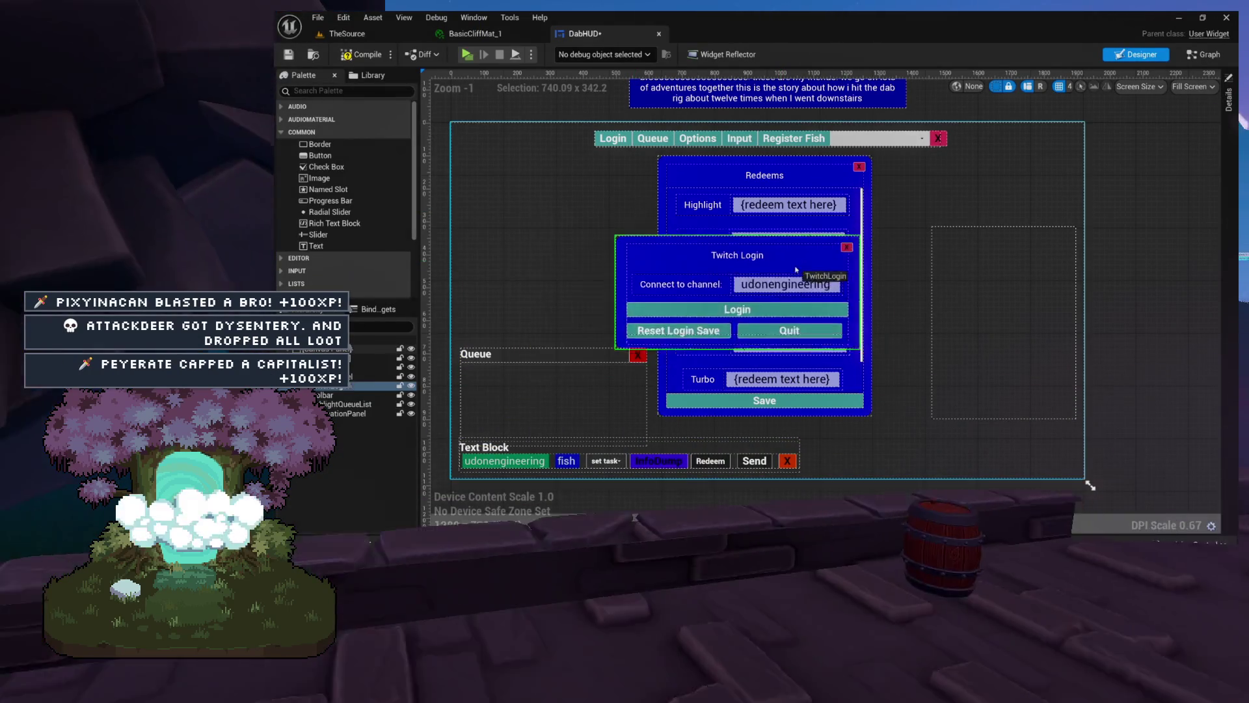
Shift the Twitch Login panel aside, then hide it with its Hierarchy eye icon
mouse_move(796, 269)
left_mouse_down()
mouse_move(793, 228)
mouse_move(715, 226)
mouse_move(827, 255)
left_mouse_up()
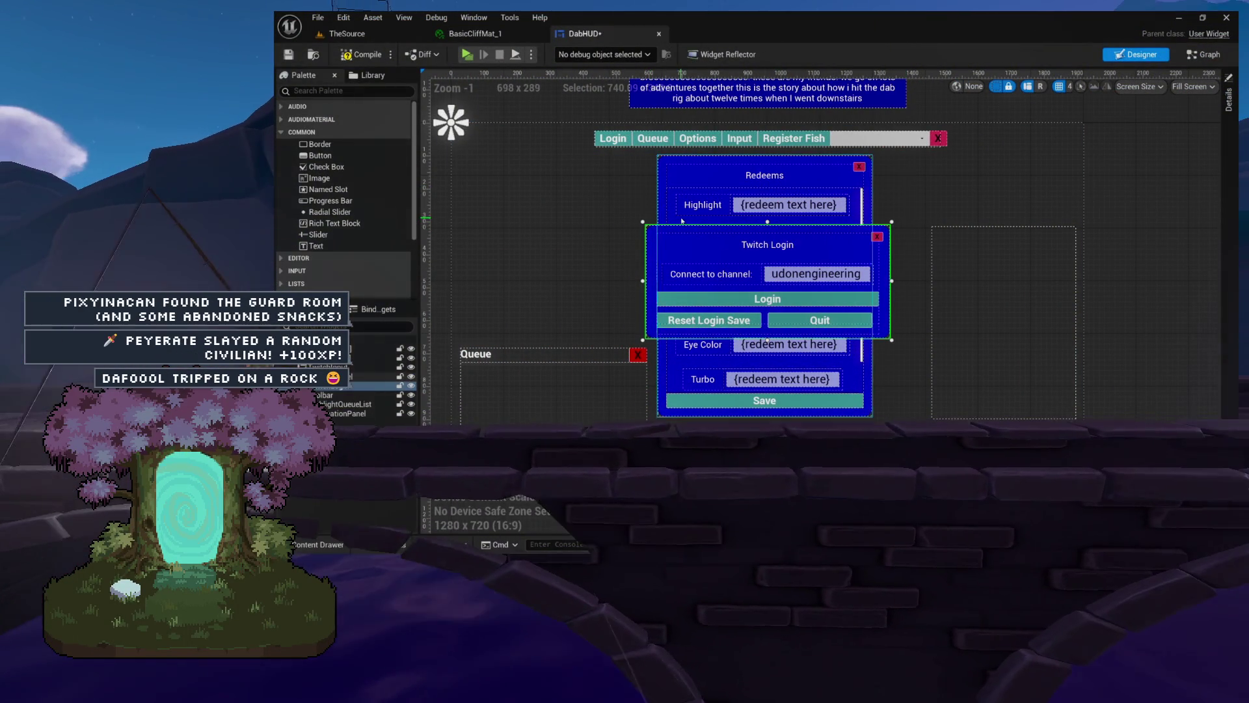
left_click(412, 385)
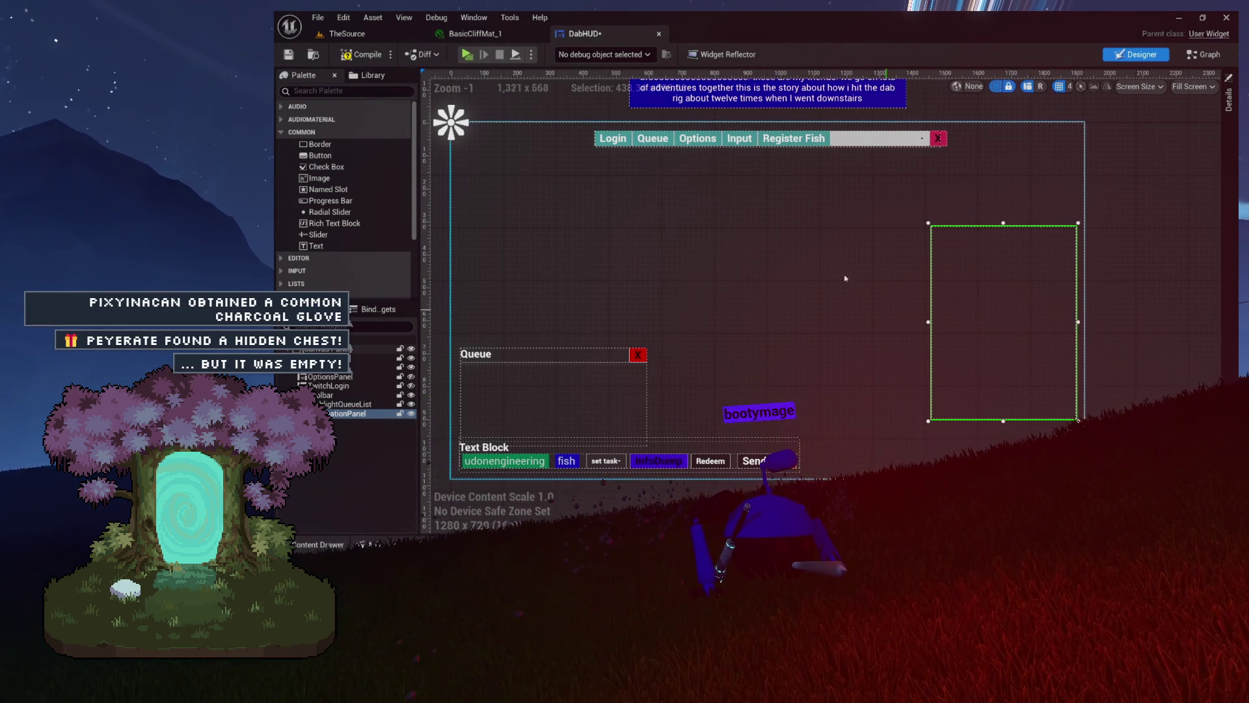
scroll(833, 248, "up", 3)
scroll(750, 167, "up", 4)
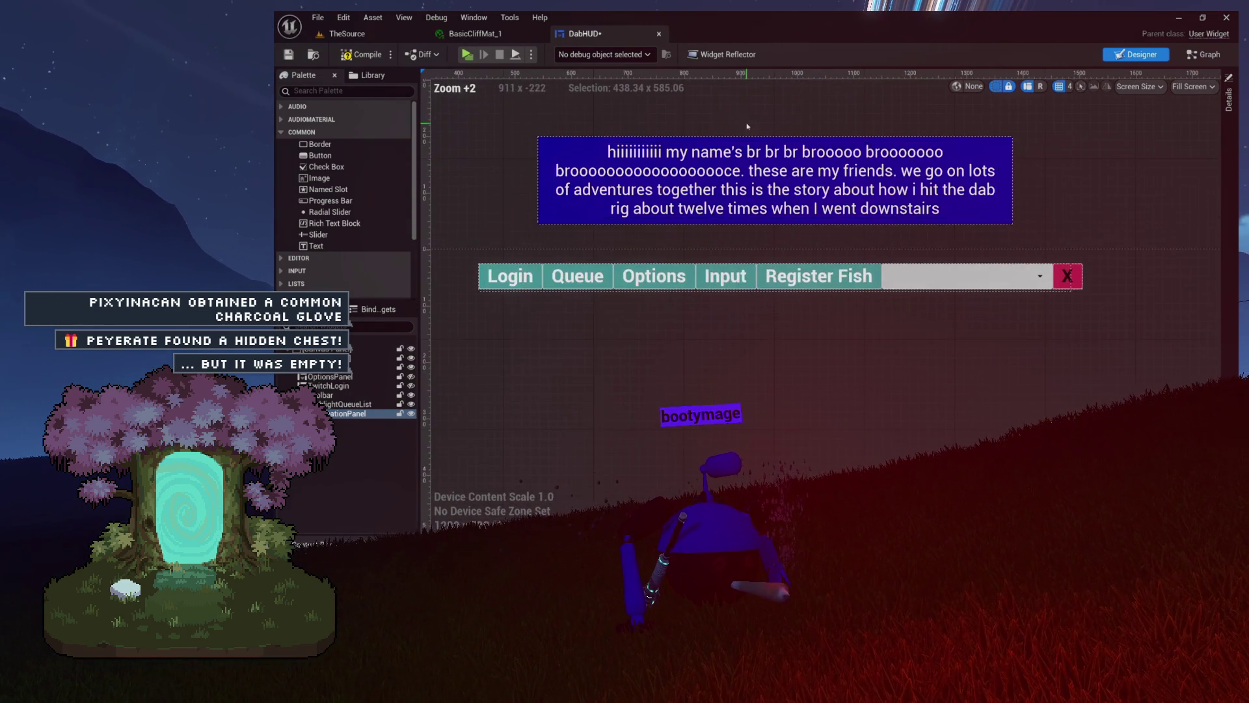
scroll(770, 211, "up", 2)
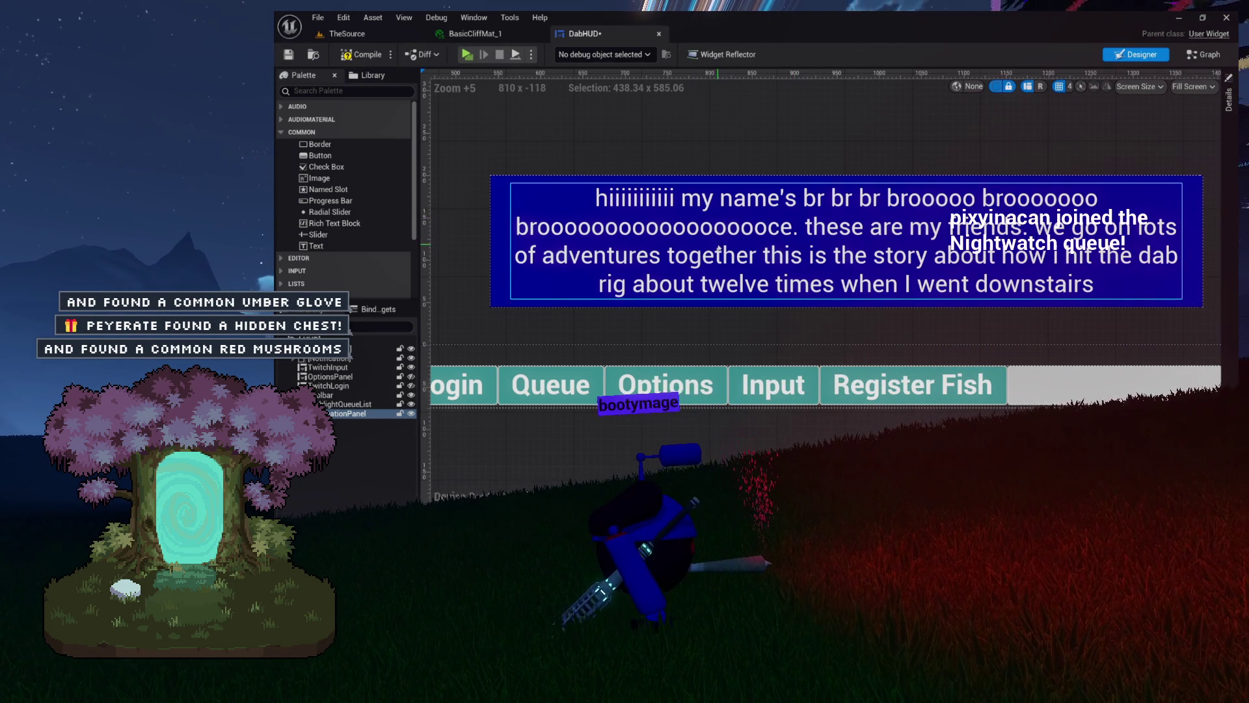
scroll(719, 248, "down", 1)
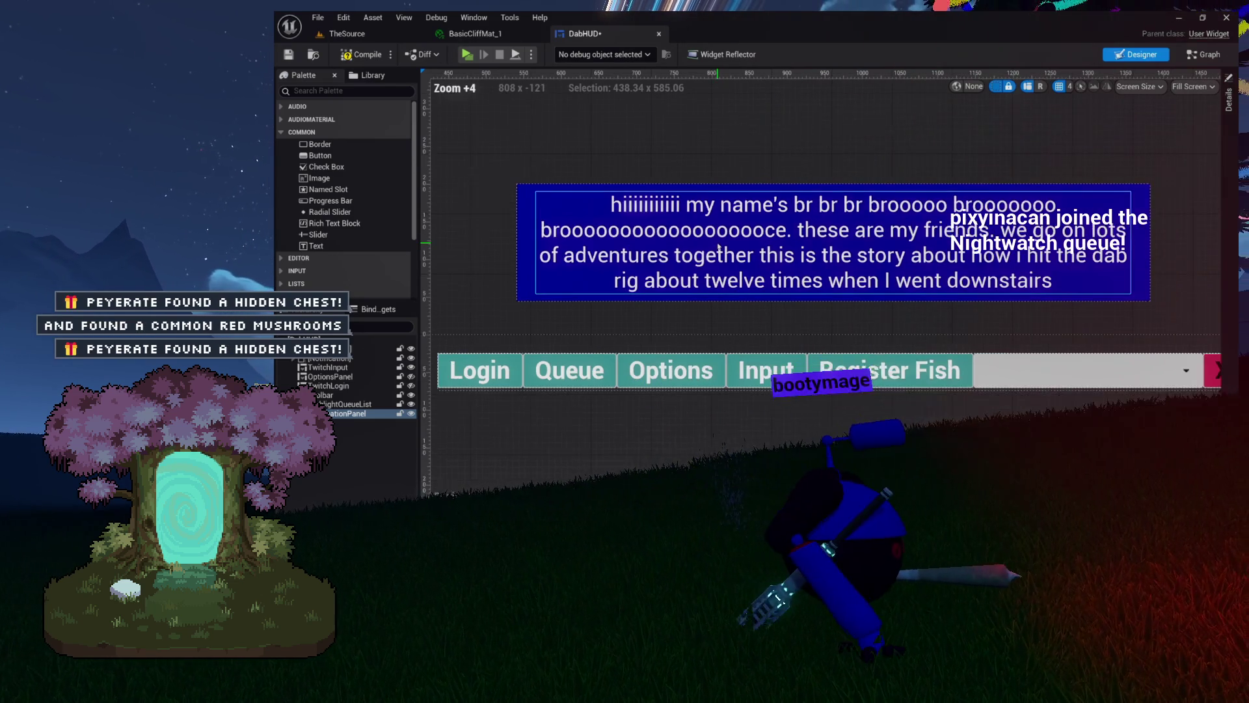
scroll(719, 248, "down", 3)
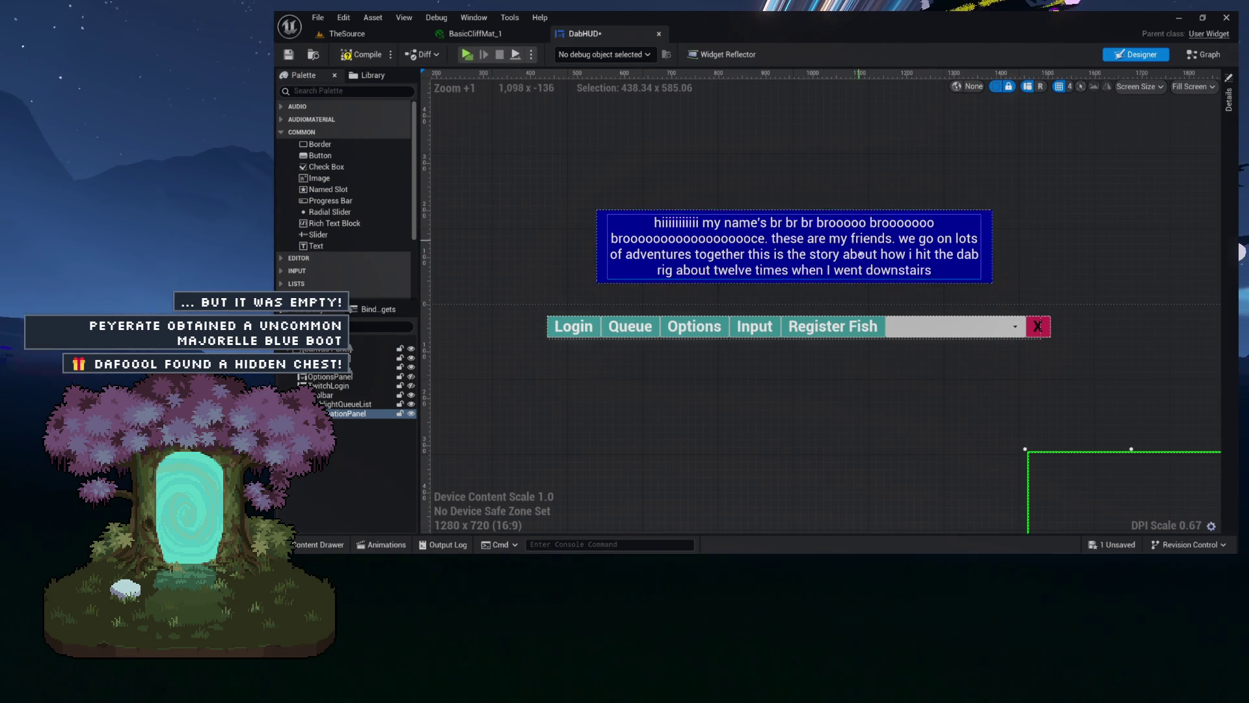
scroll(860, 237, "down", 2)
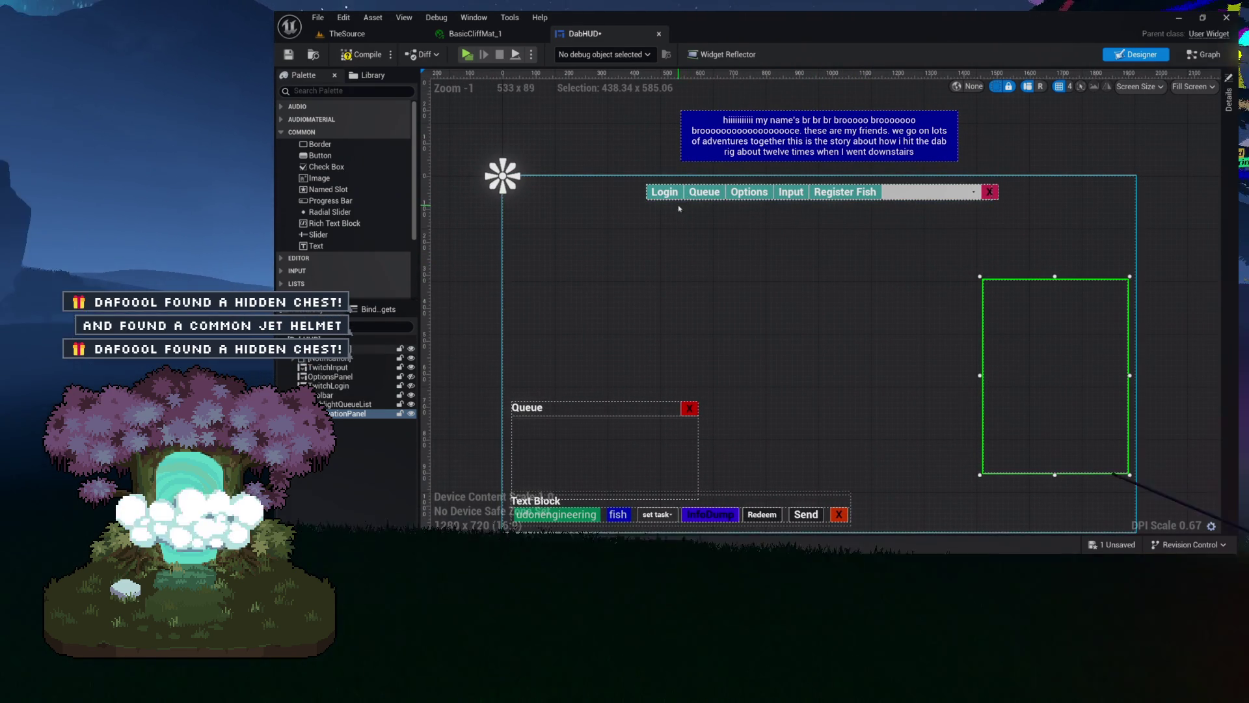
Pan the DabHUD canvas and raise the NotificationPanel higher on the right side
left_click_drag(740, 282, 739, 258)
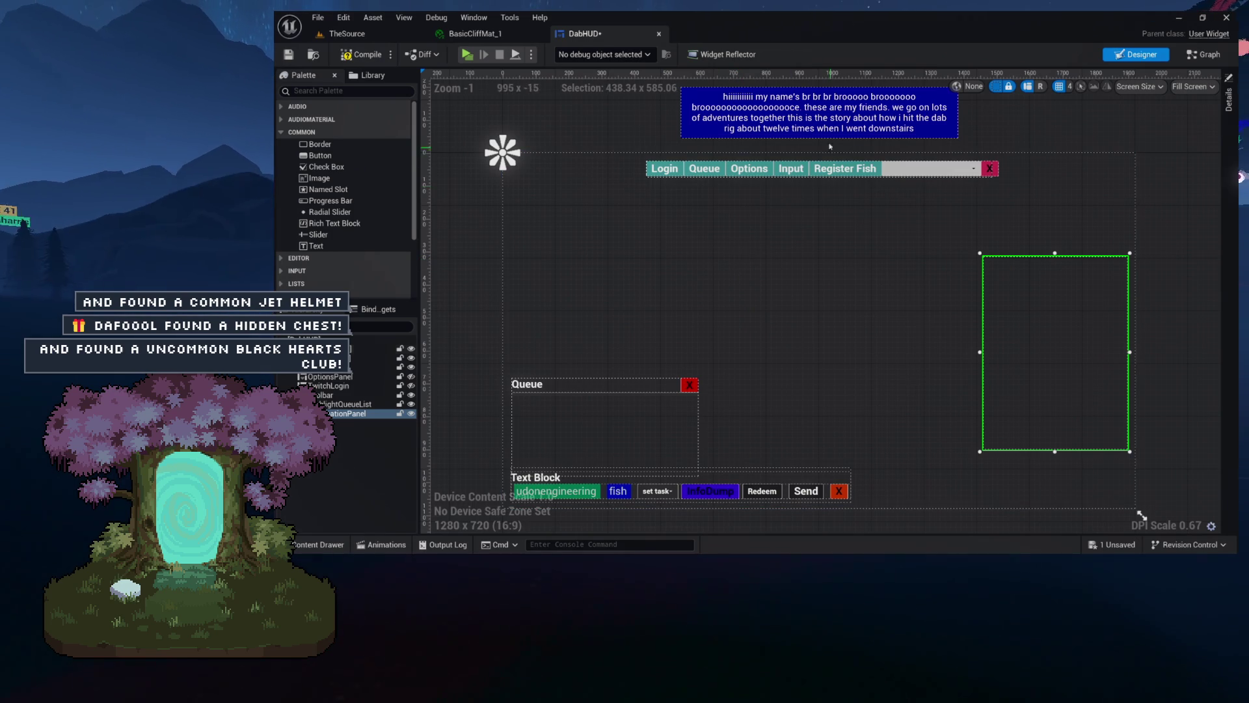
left_click_drag(823, 268, 822, 262)
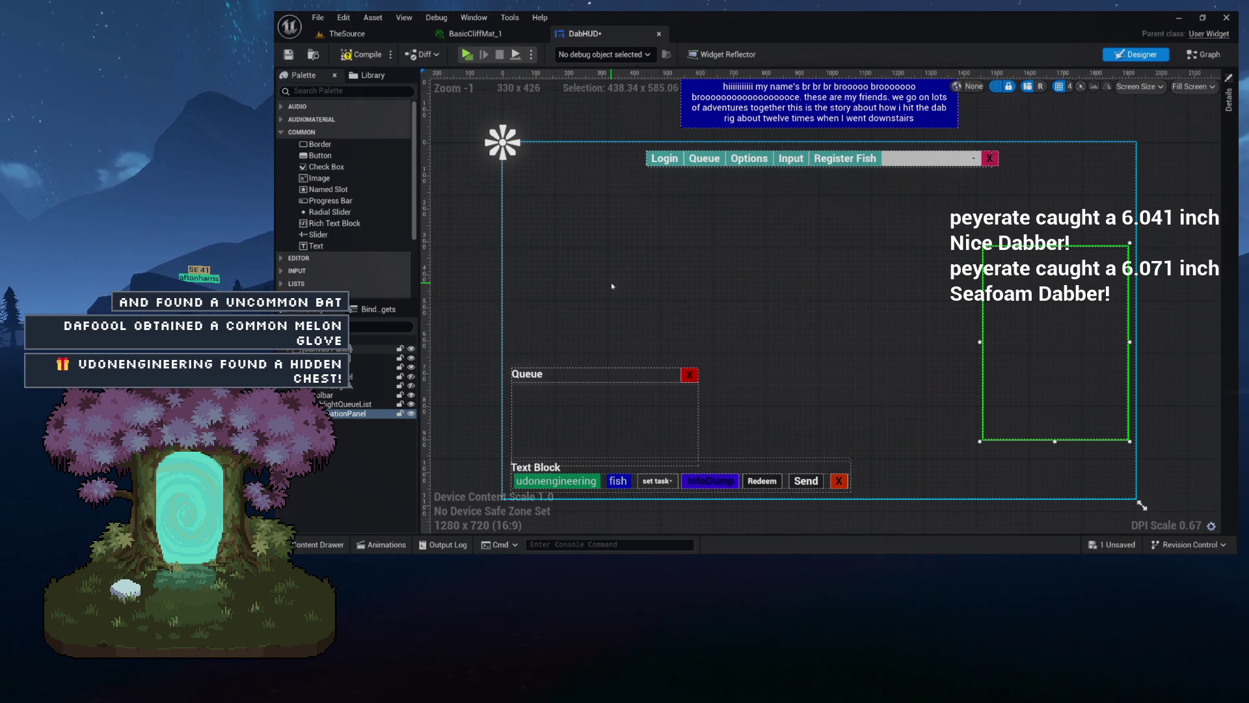
left_click_drag(1055, 341, 1048, 268)
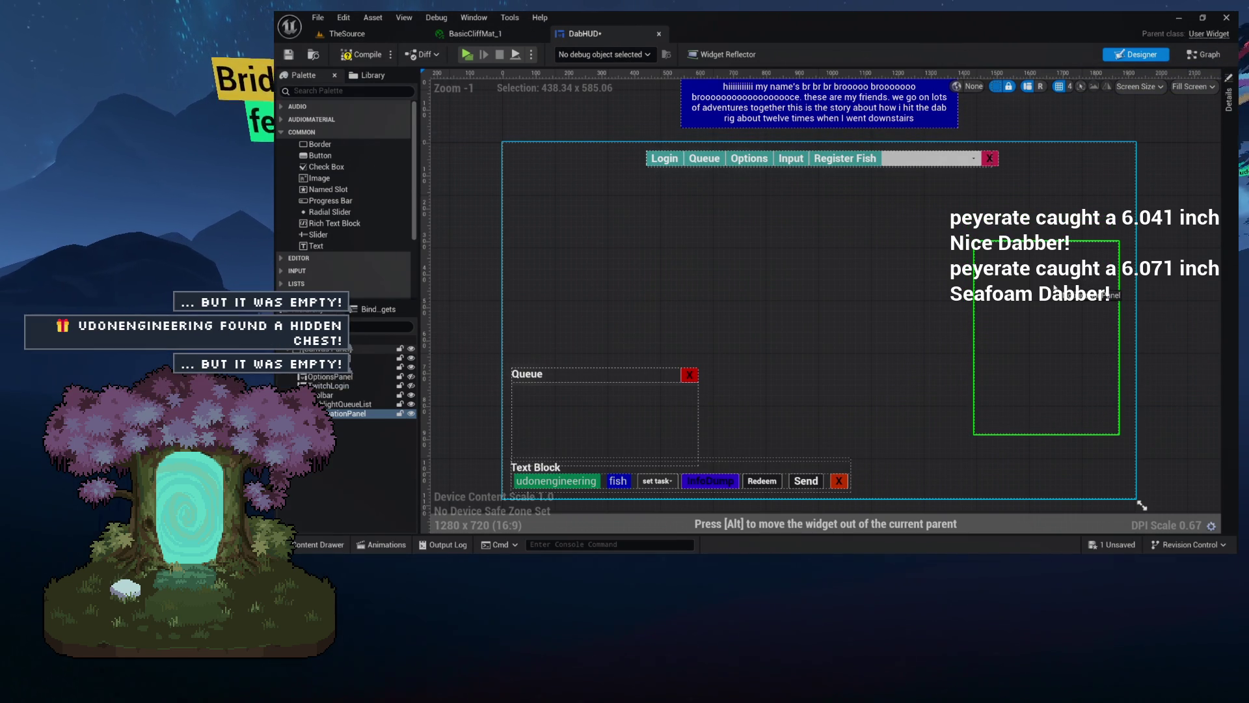
left_click_drag(1055, 291, 1055, 290)
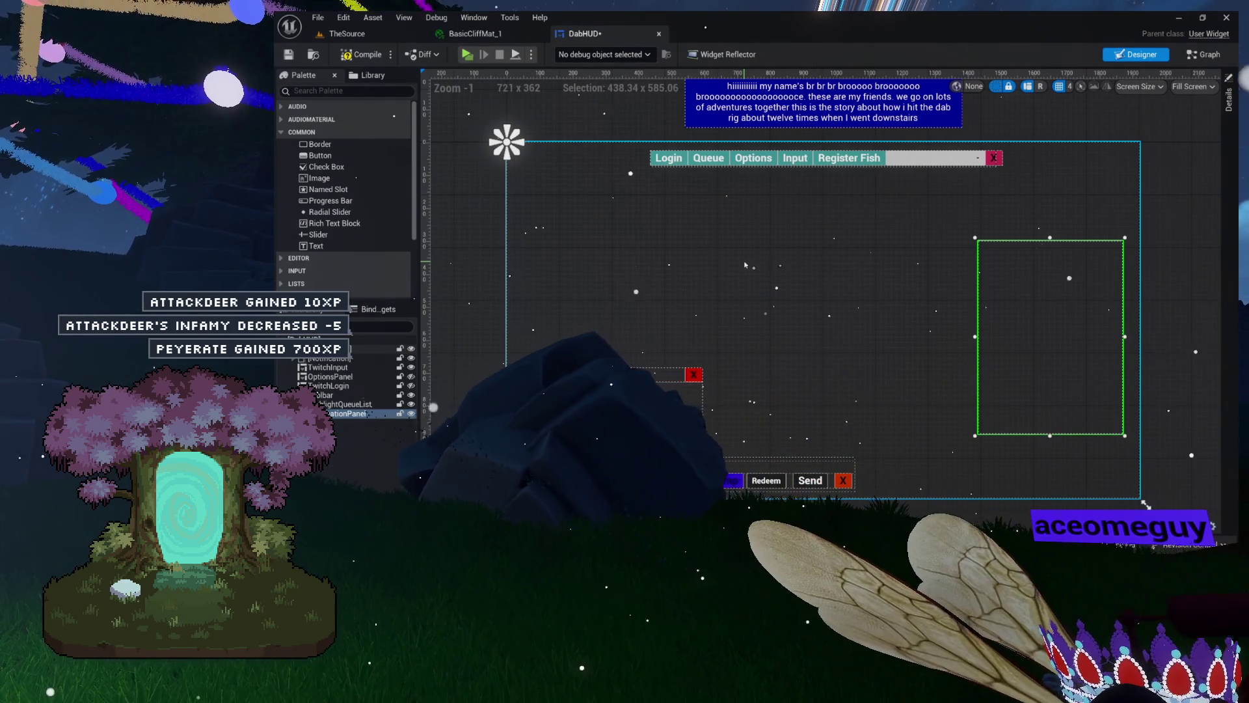
Return to the TheSource level and browse the content folder tree to Avatars
left_click(346, 34)
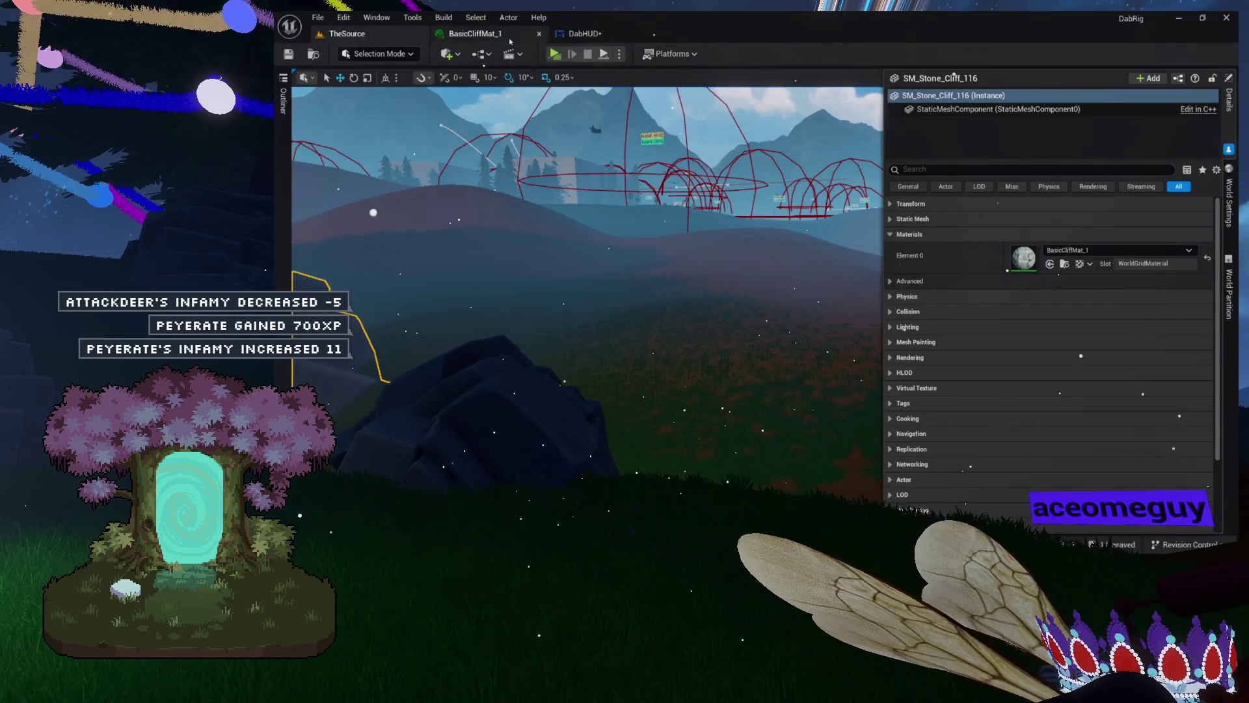
left_click(560, 36)
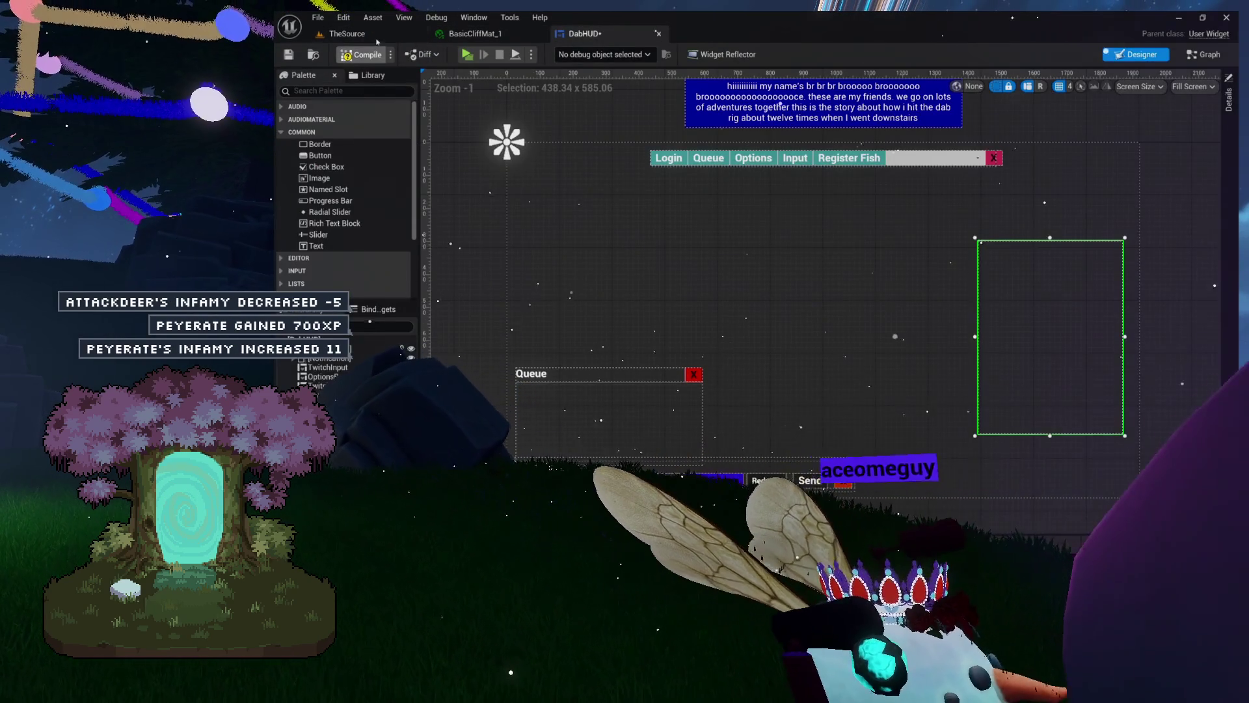
left_click(364, 36)
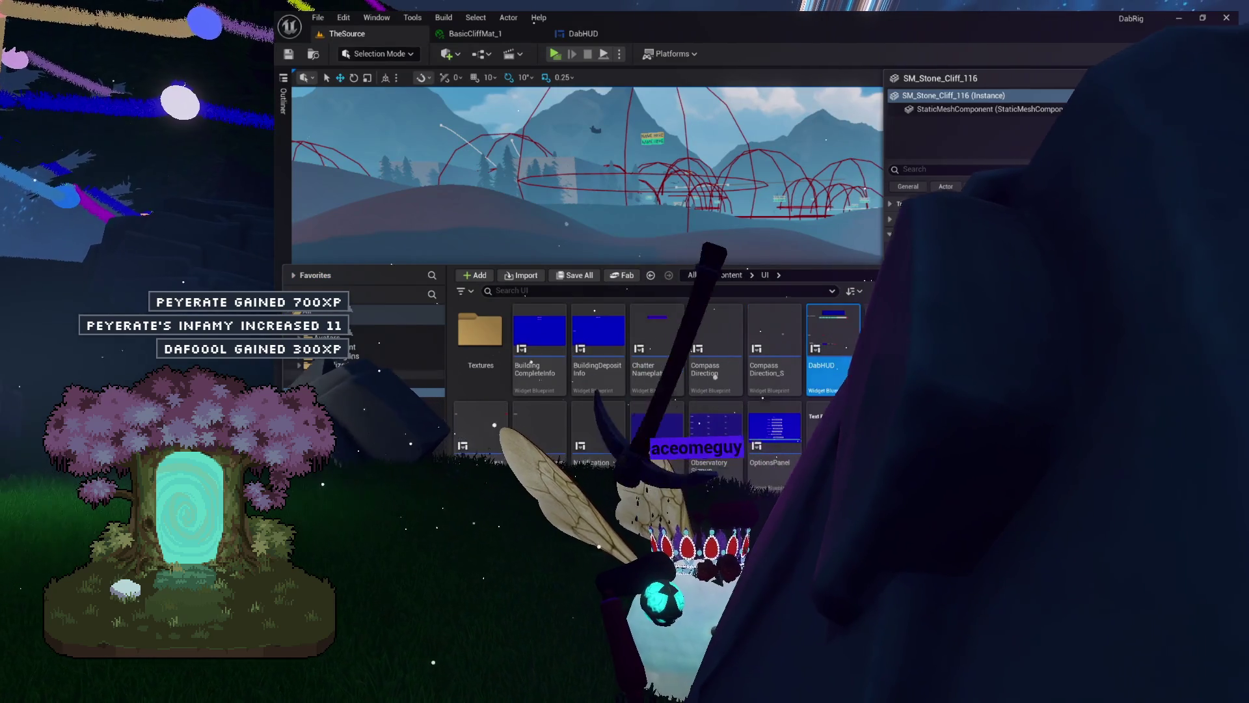
left_click(364, 347)
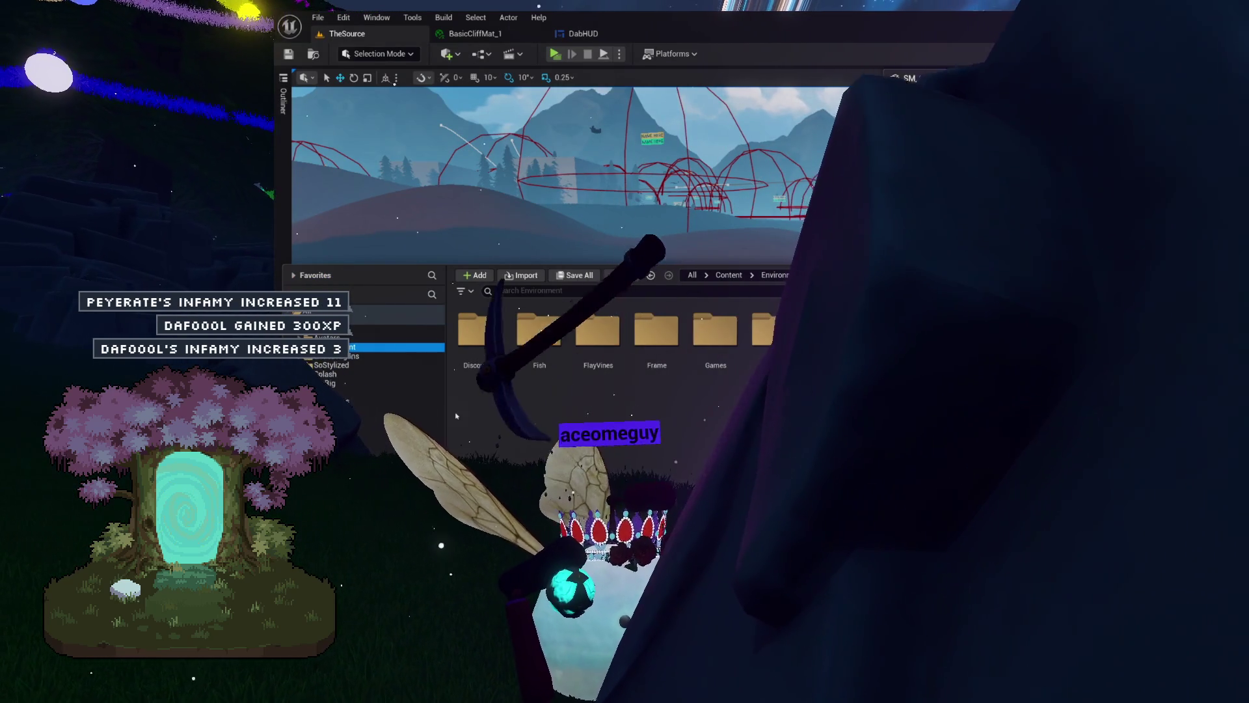
left_click(352, 356)
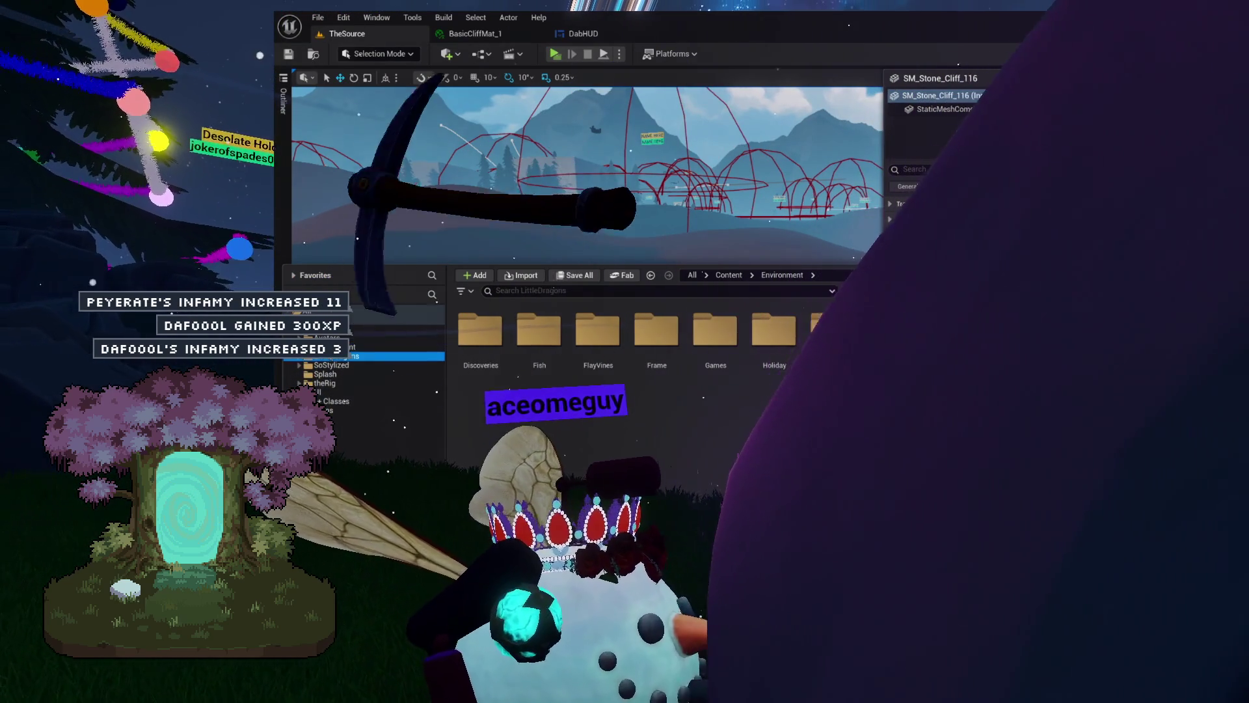
left_click(331, 365)
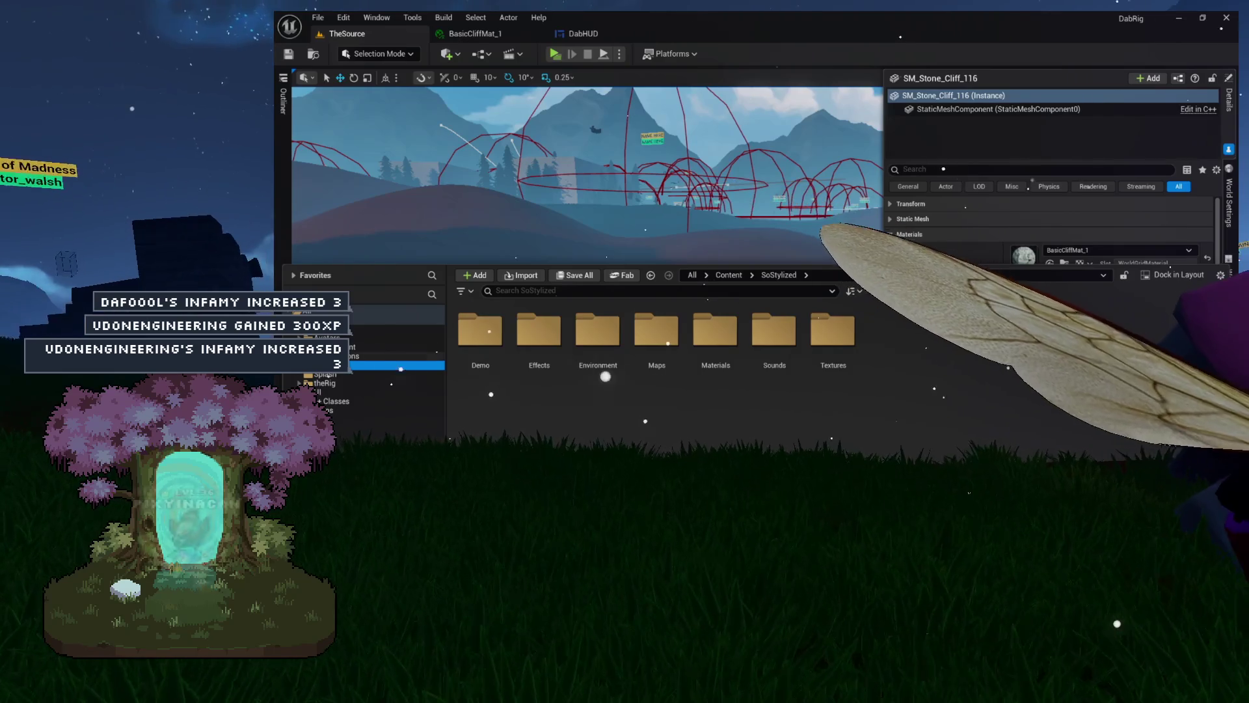
left_click(332, 347)
left_click(325, 337)
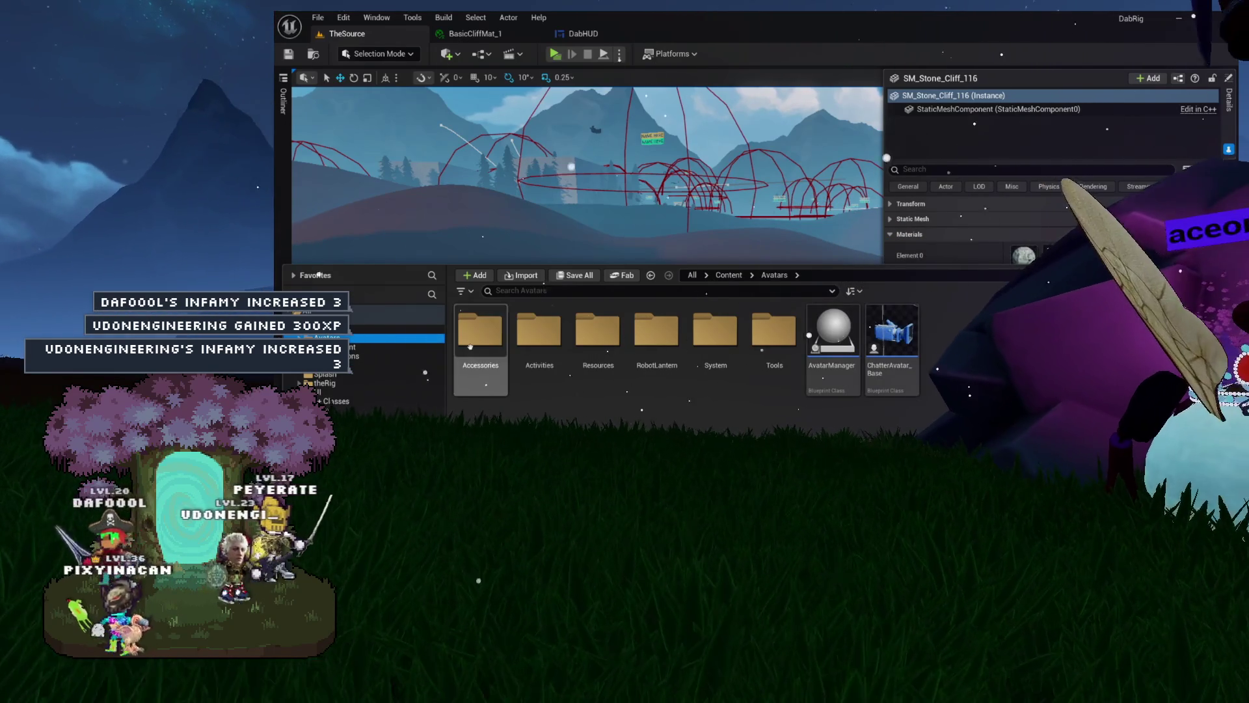
Go into the Avatars/Tools folder and open the FishingRod blueprint
double_click(470, 346)
key("alt+Left")
left_click(519, 341)
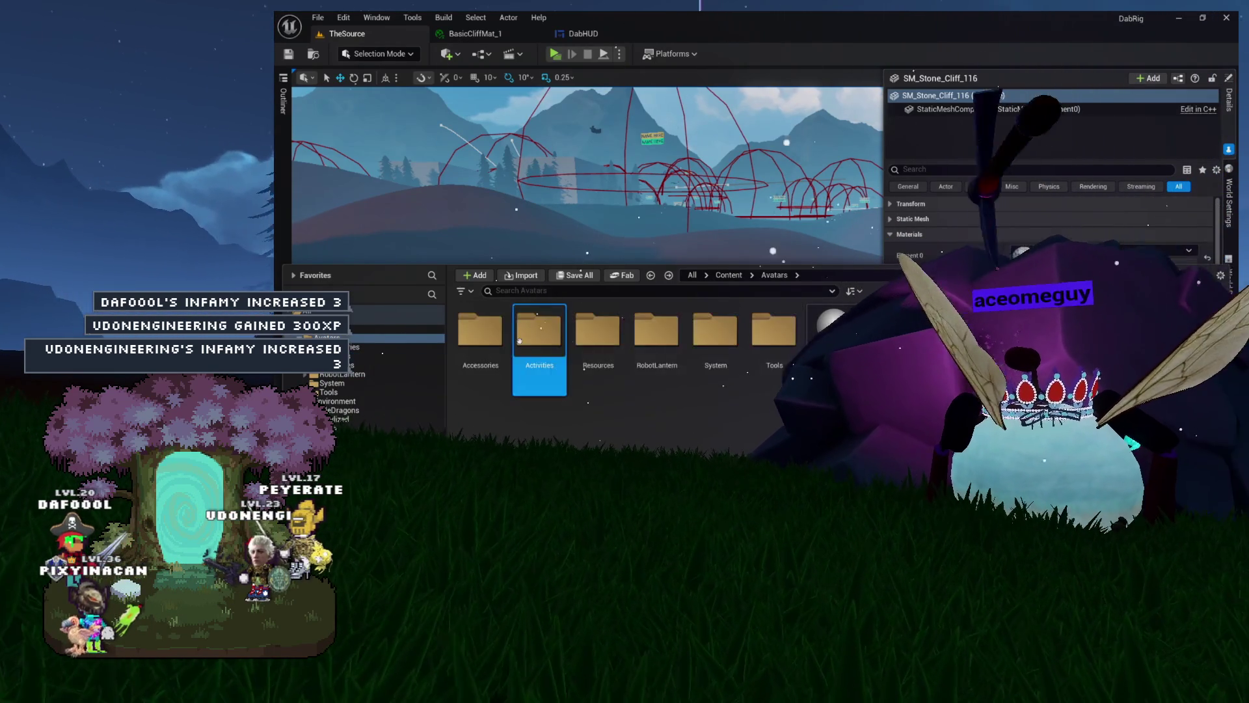
key("Right")
key("Right")
key("Right")
key("Return")
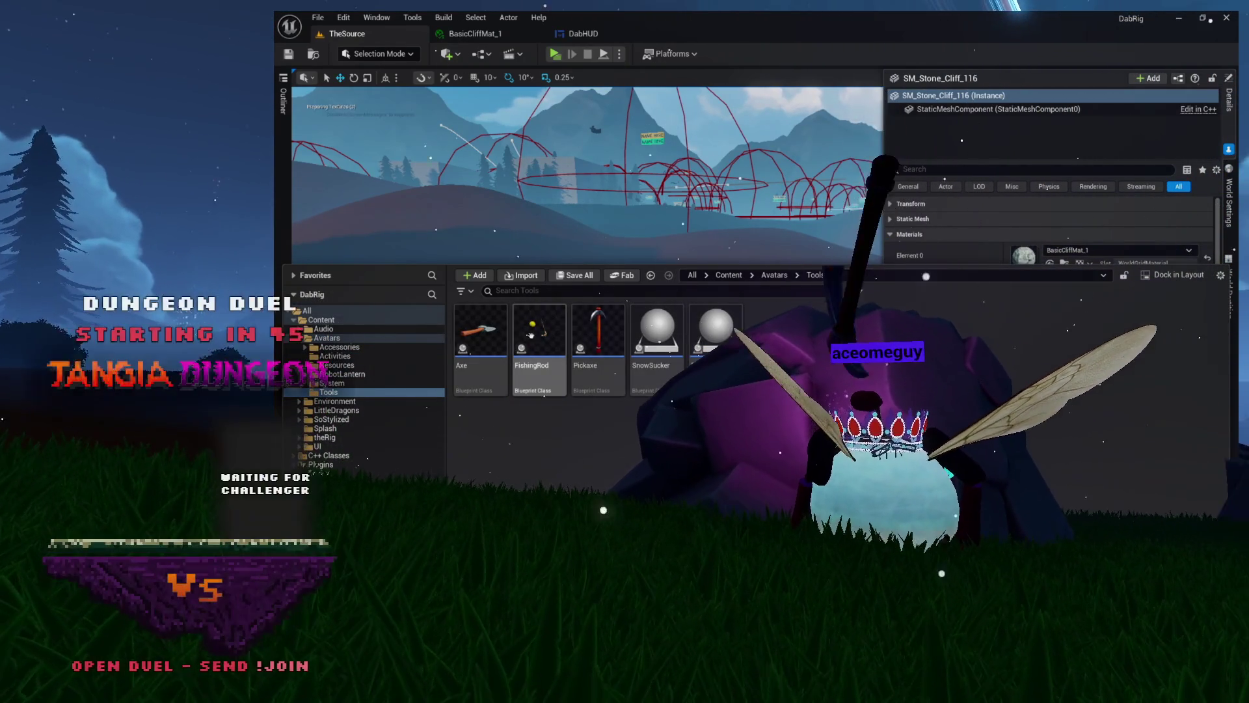
double_click(530, 343)
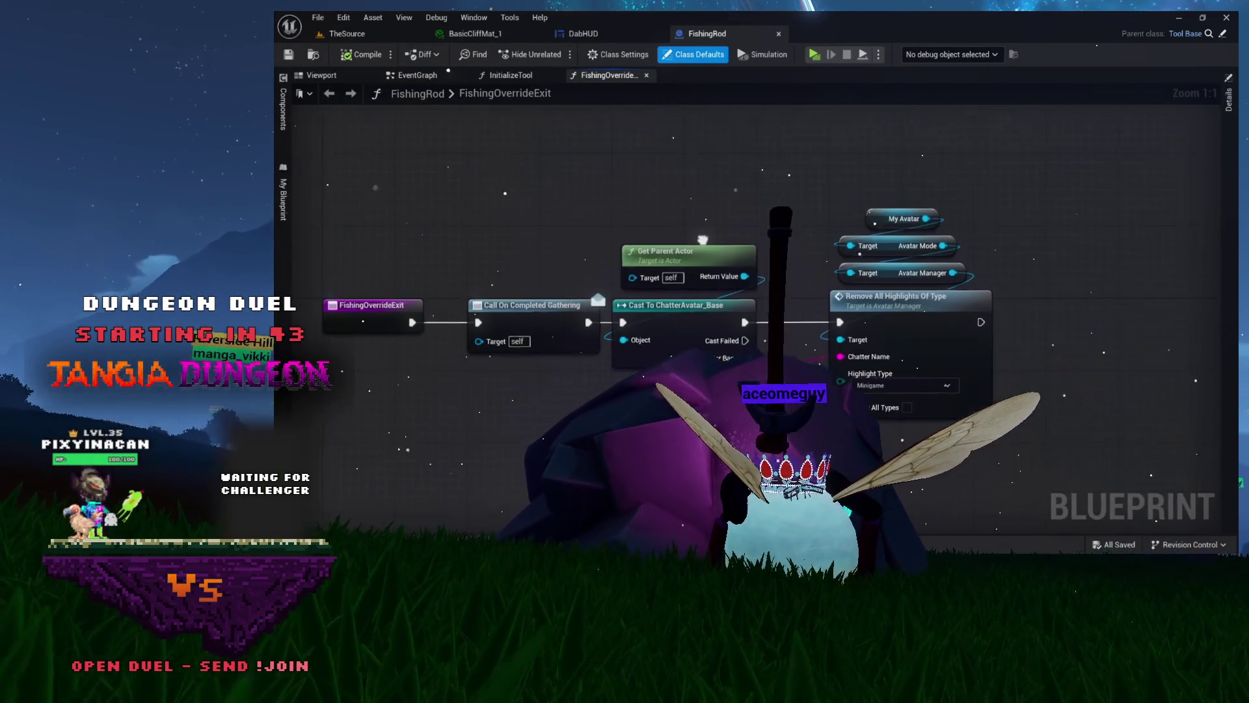
In FishingRod's EventGraph, zoom in on the BeginPlay chain and open the InitializeTool function
left_click(417, 75)
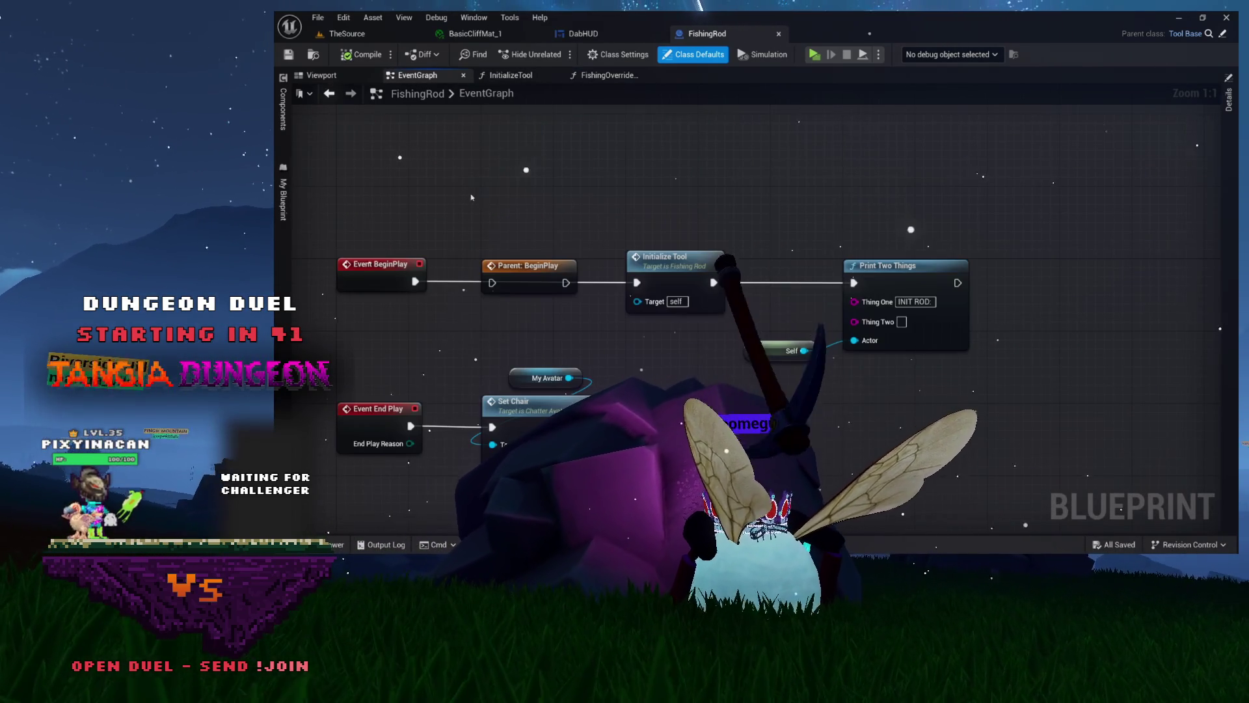
left_click(677, 260)
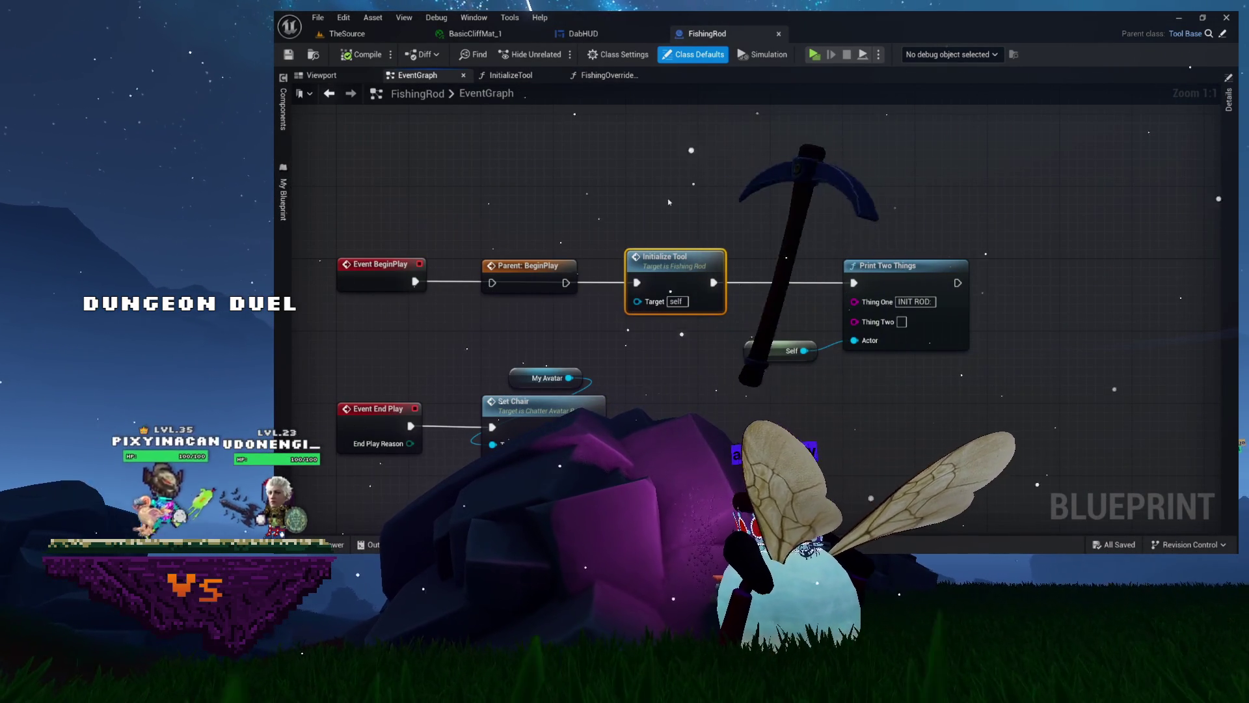
scroll(729, 196, "up", 5)
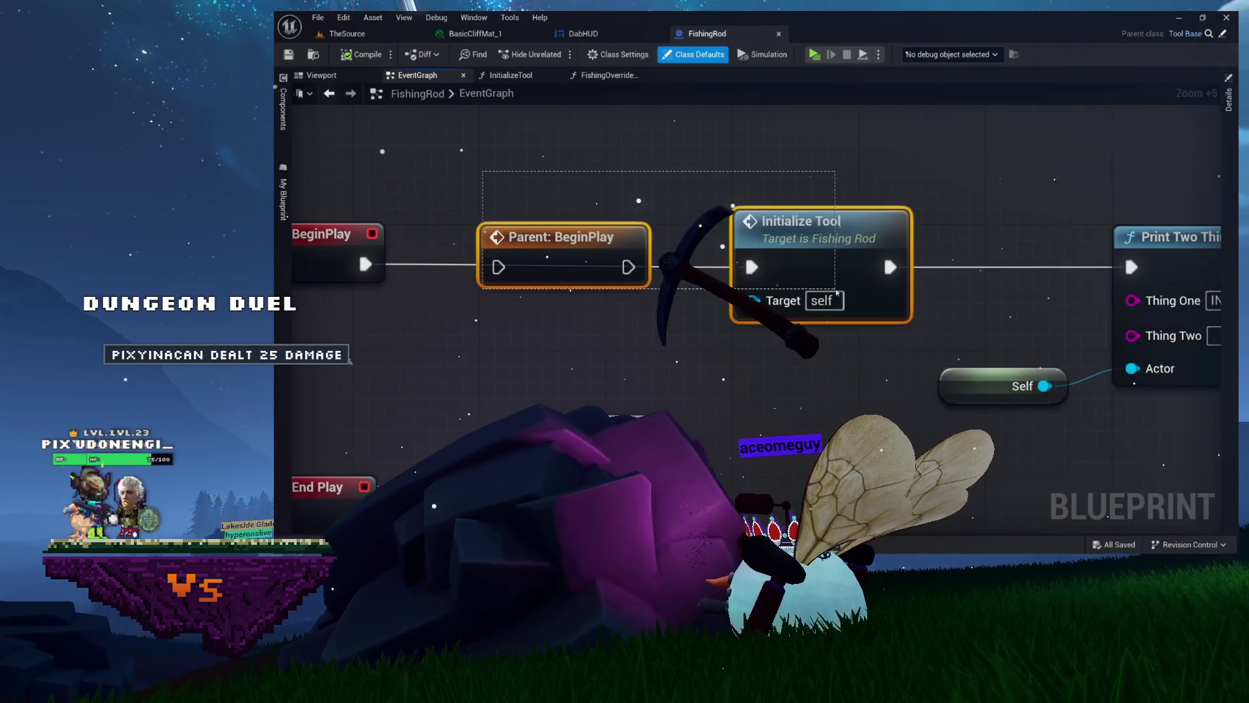
left_click(807, 224)
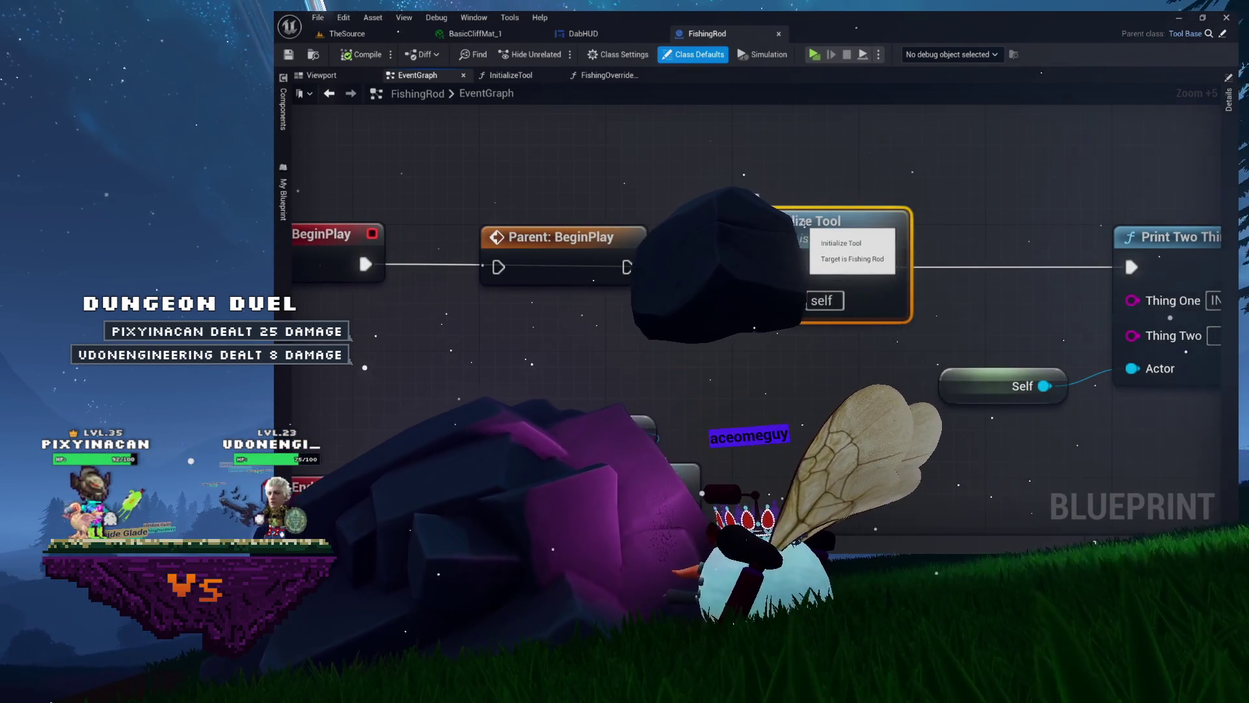
double_click(819, 225)
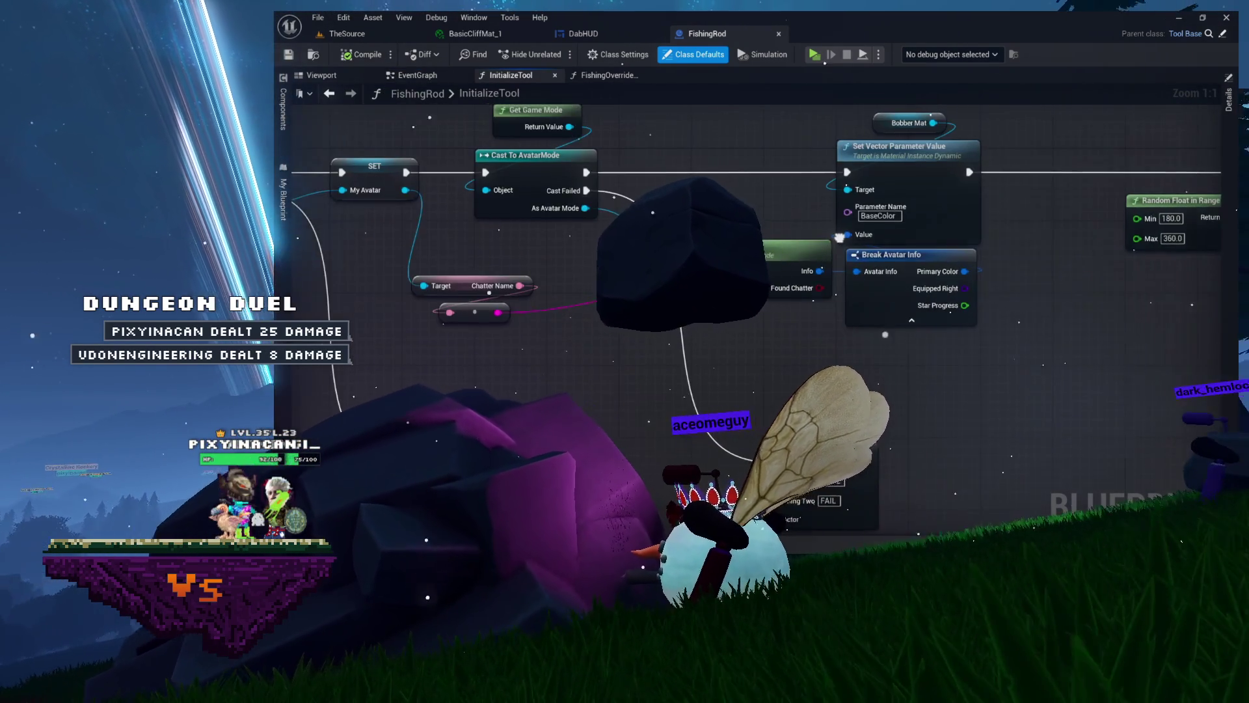
Pan across the ChatterAvatar_Base cast, Get Avatar Info and Set Timer nodes, then open the Content Drawer
mouse_move(541, 237)
left_mouse_down()
mouse_move(977, 285)
mouse_move(757, 335)
mouse_move(337, 317)
left_mouse_up()
left_click_drag(560, 362, 366, 358)
left_click_drag(746, 485, 706, 383)
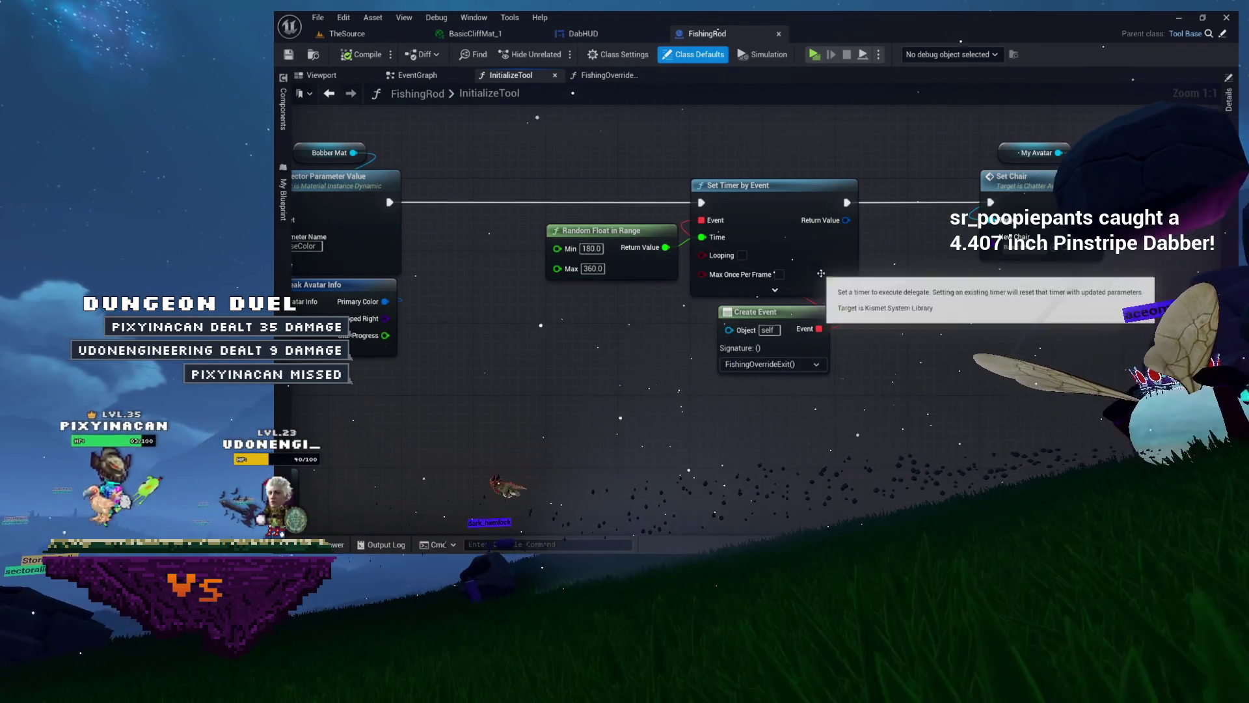
left_click_drag(854, 390, 969, 374)
scroll(630, 156, "down", 1)
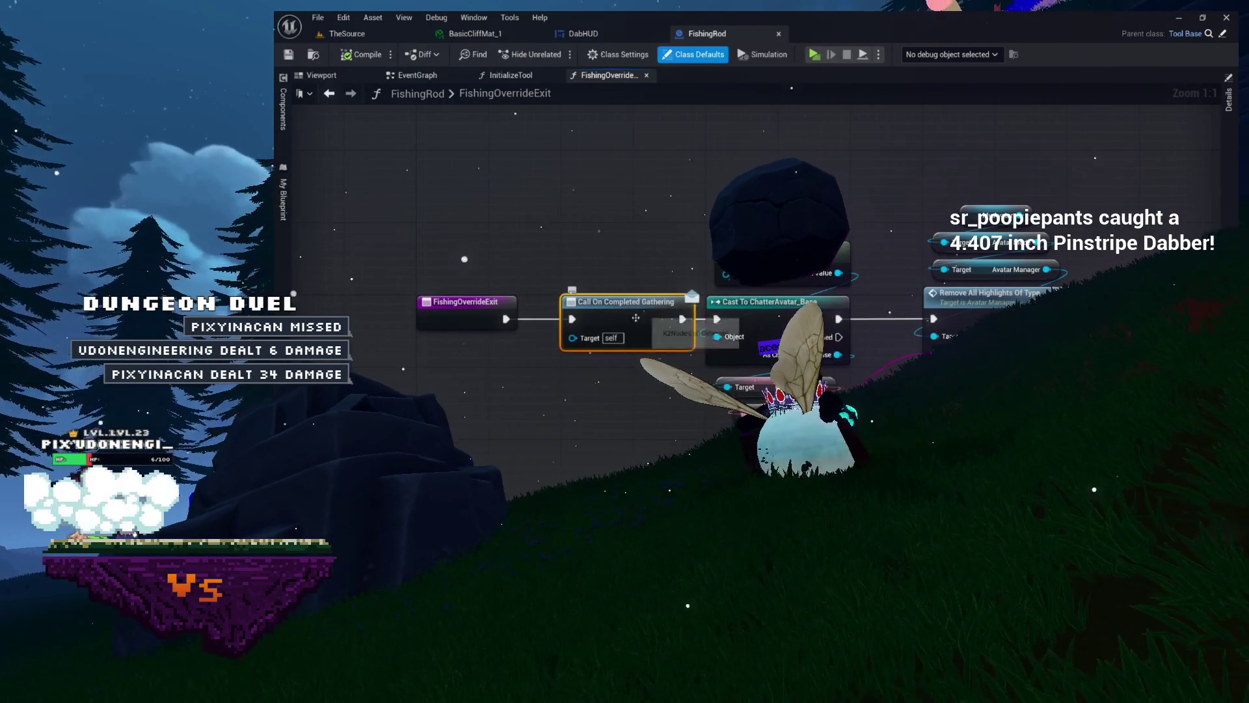
scroll(628, 307, "up", 7)
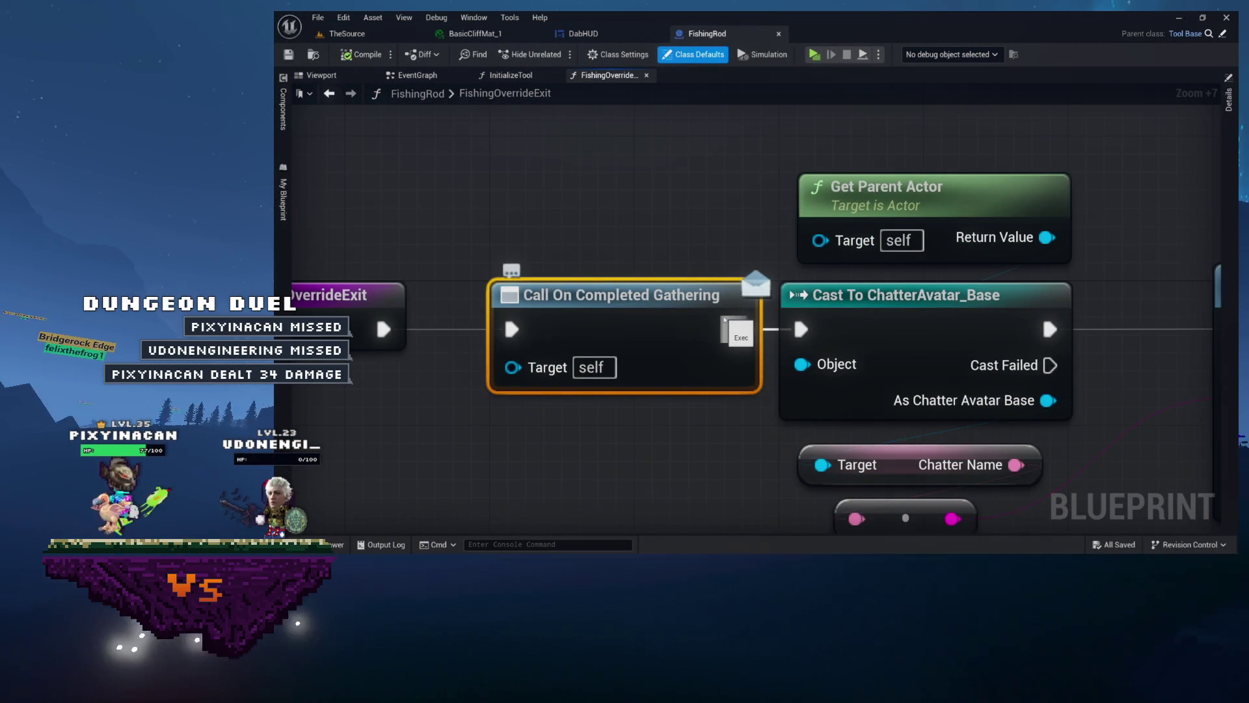
scroll(784, 242, "down", 4)
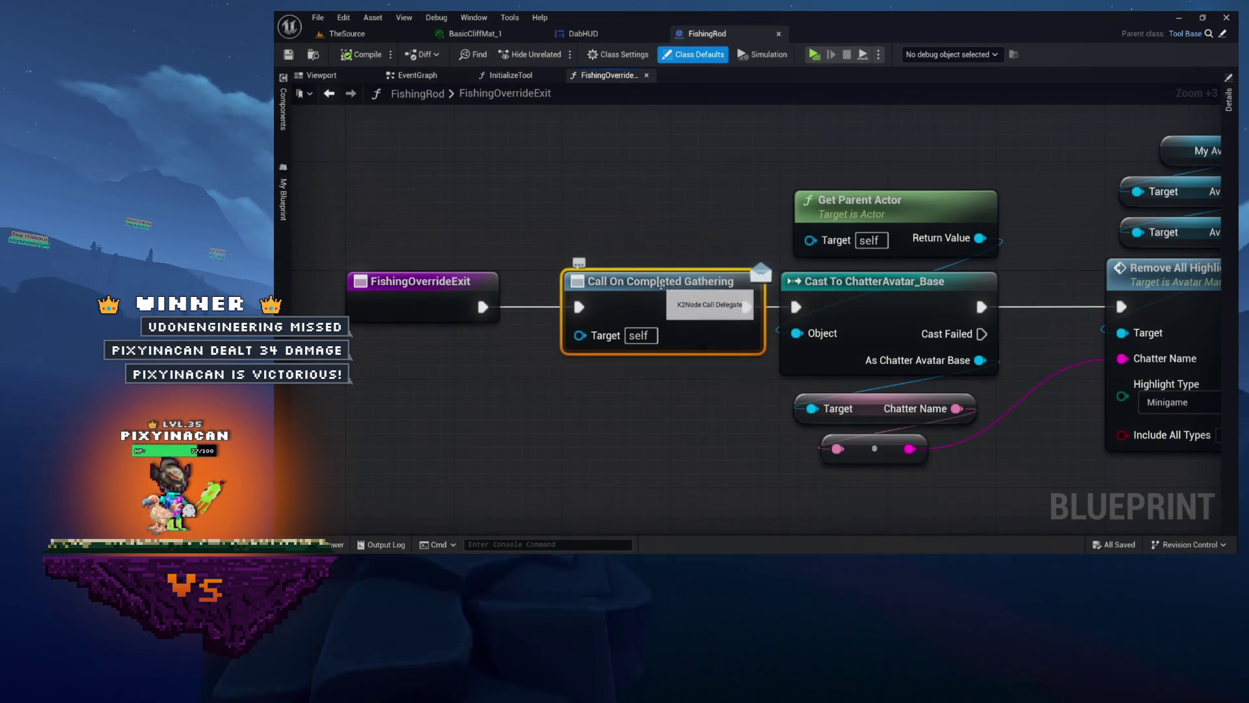
key("ctrl+space")
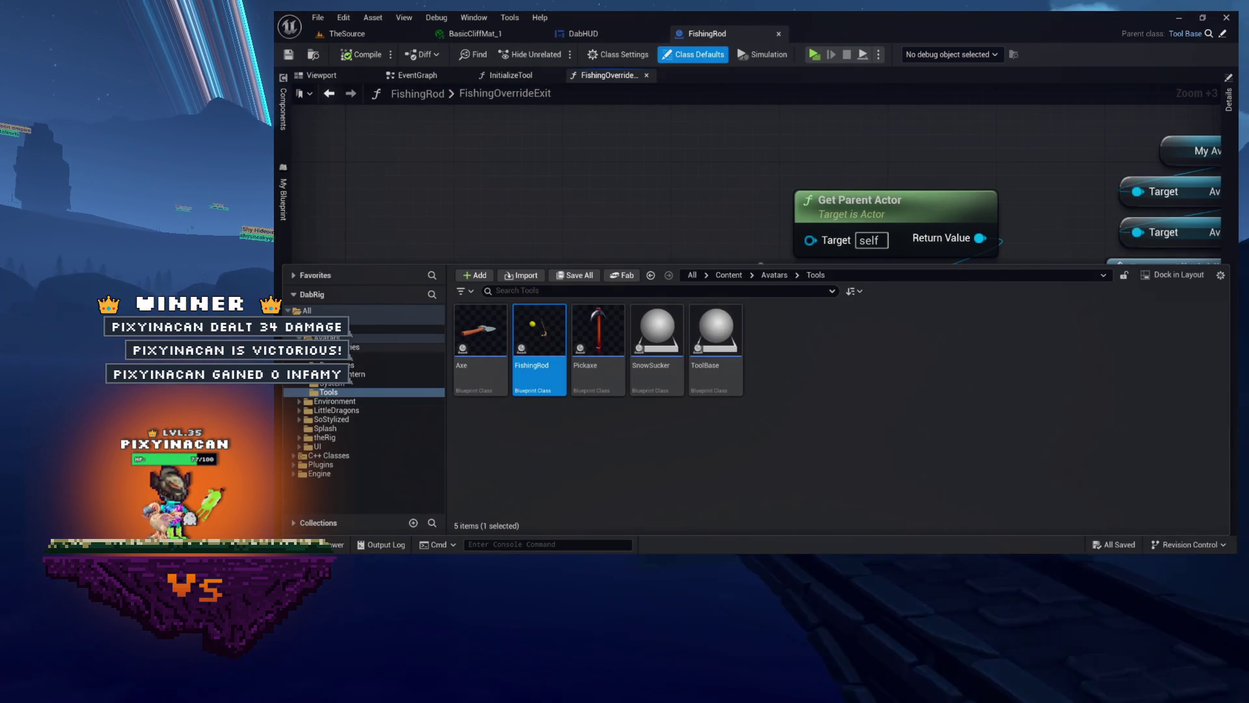
Open ChatterAvatar_Base from the Avatars folder and show its My Blueprint functions list
left_click(774, 275)
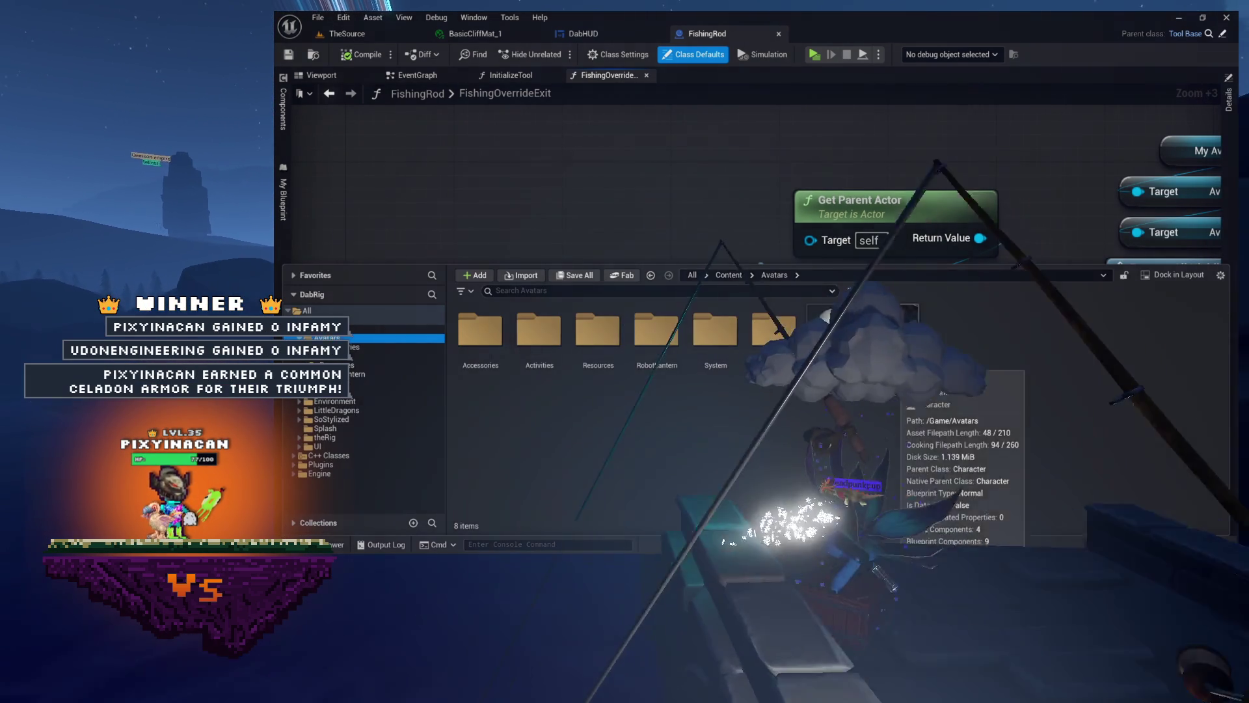
double_click(888, 326)
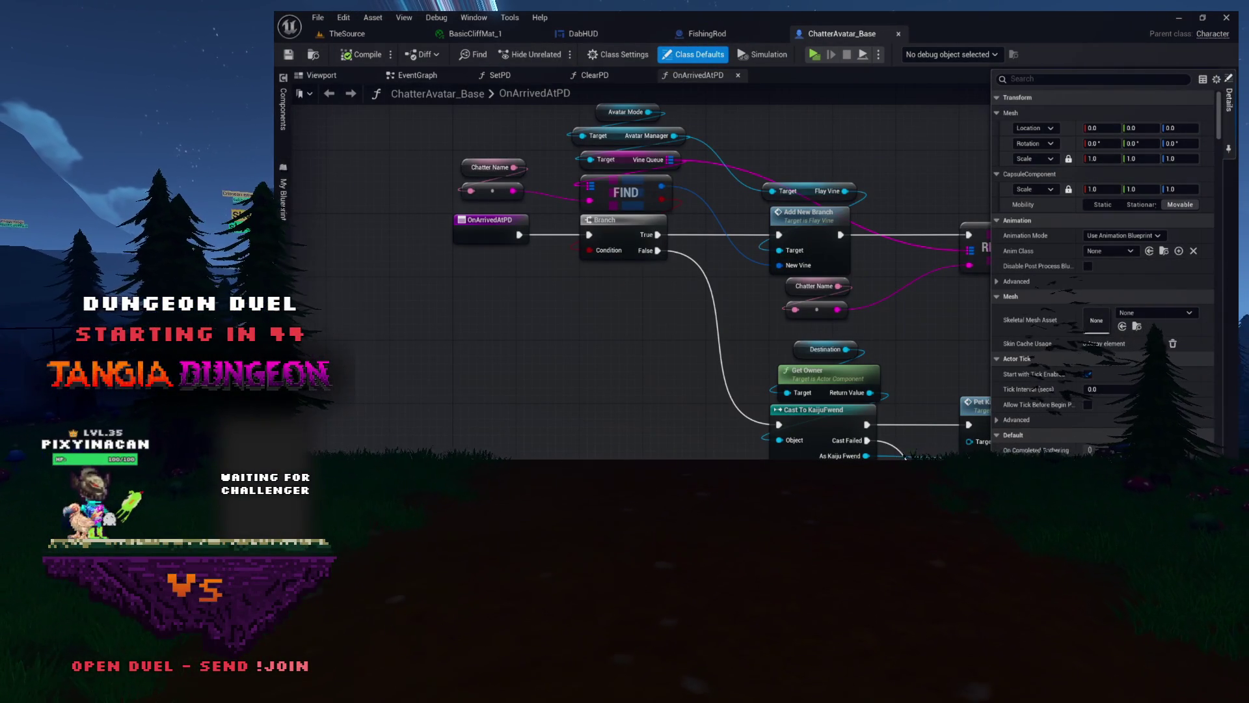
left_click(283, 241)
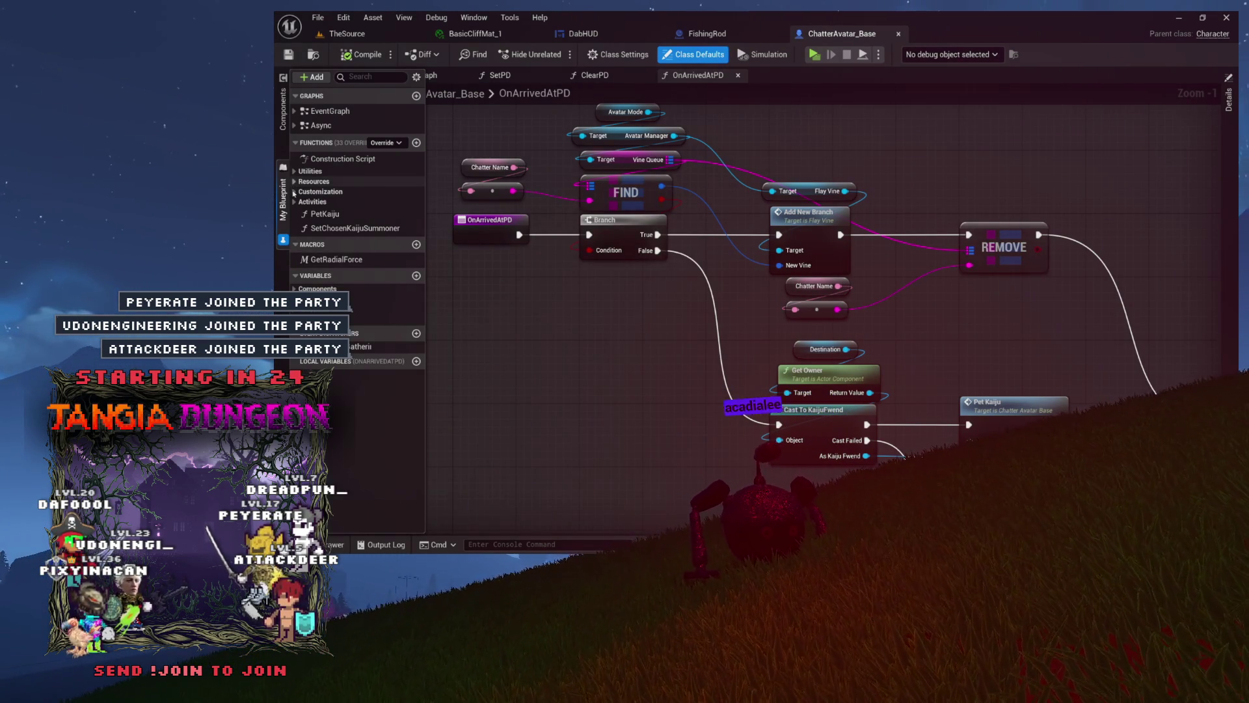
Find references to GetNewFish and jump to its call in ResolveResourceGathering
left_click(295, 183)
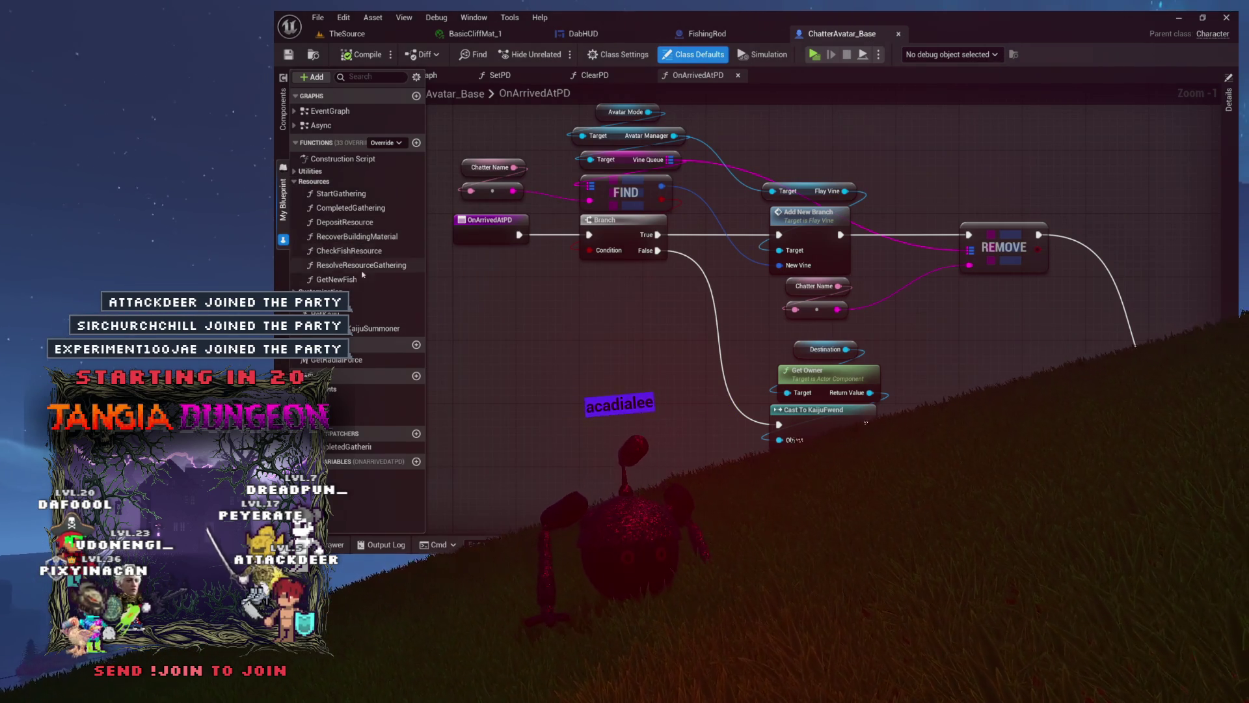
double_click(336, 279)
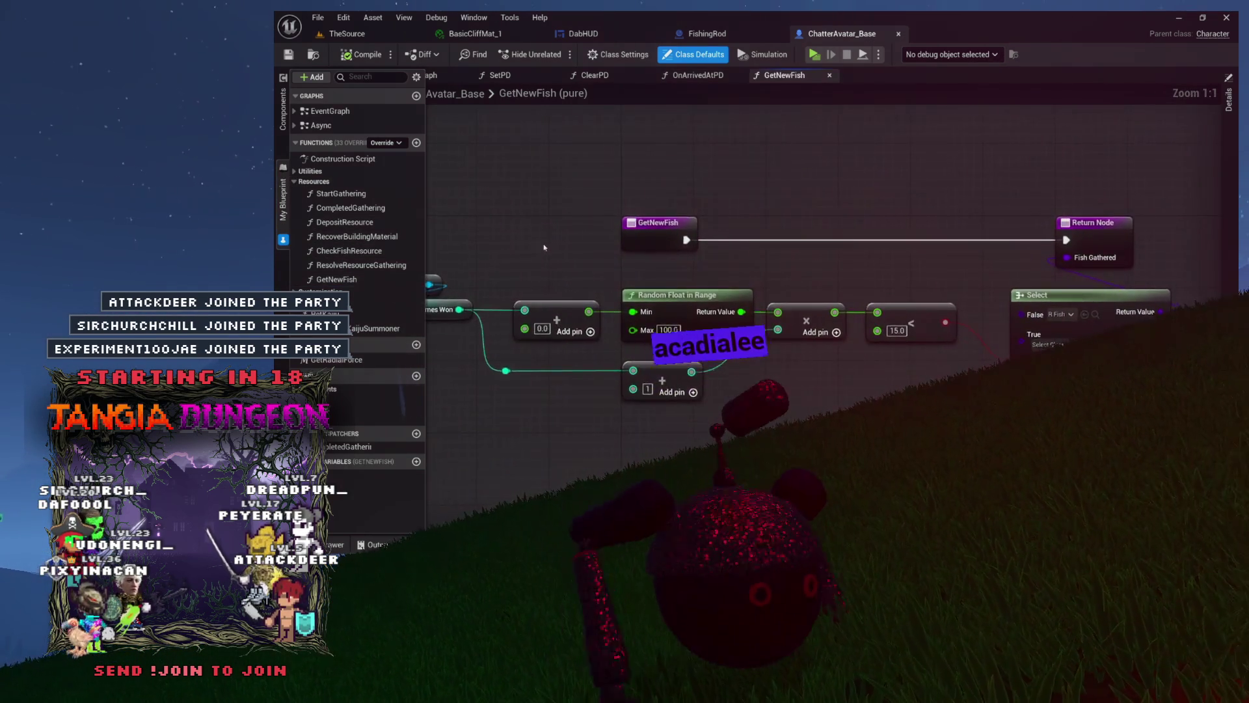
right_click(603, 251)
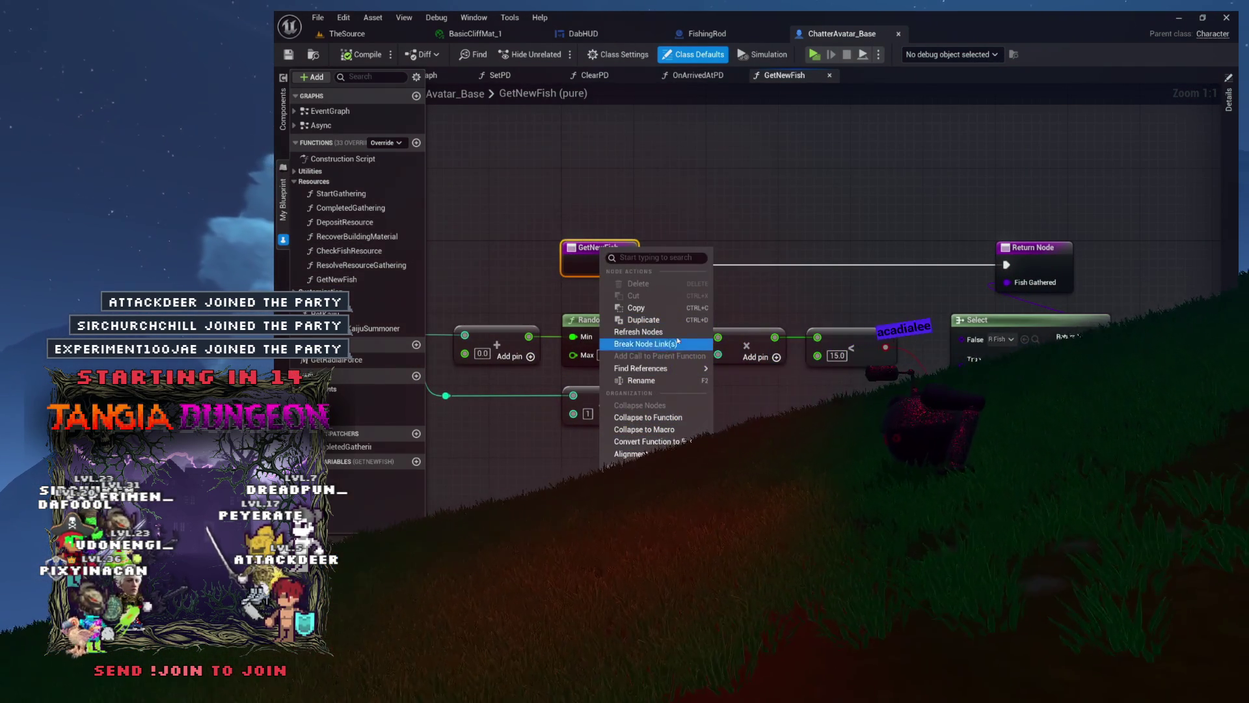
left_click(758, 397)
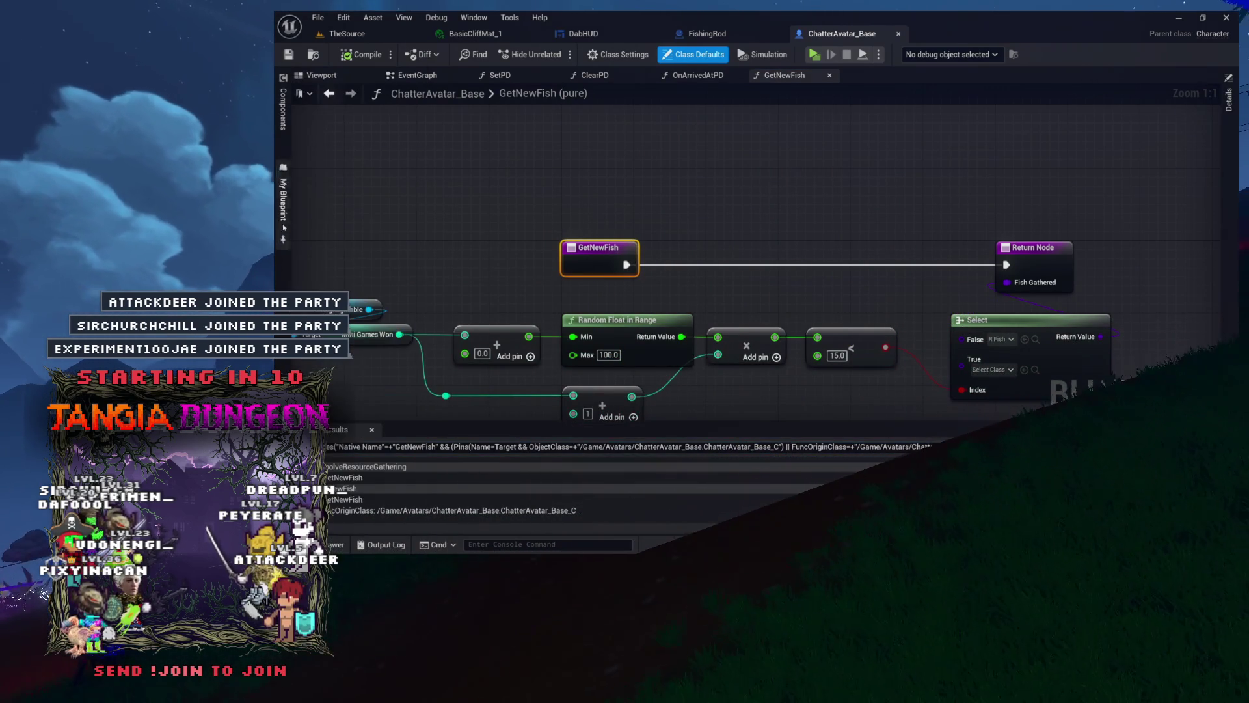
double_click(417, 478)
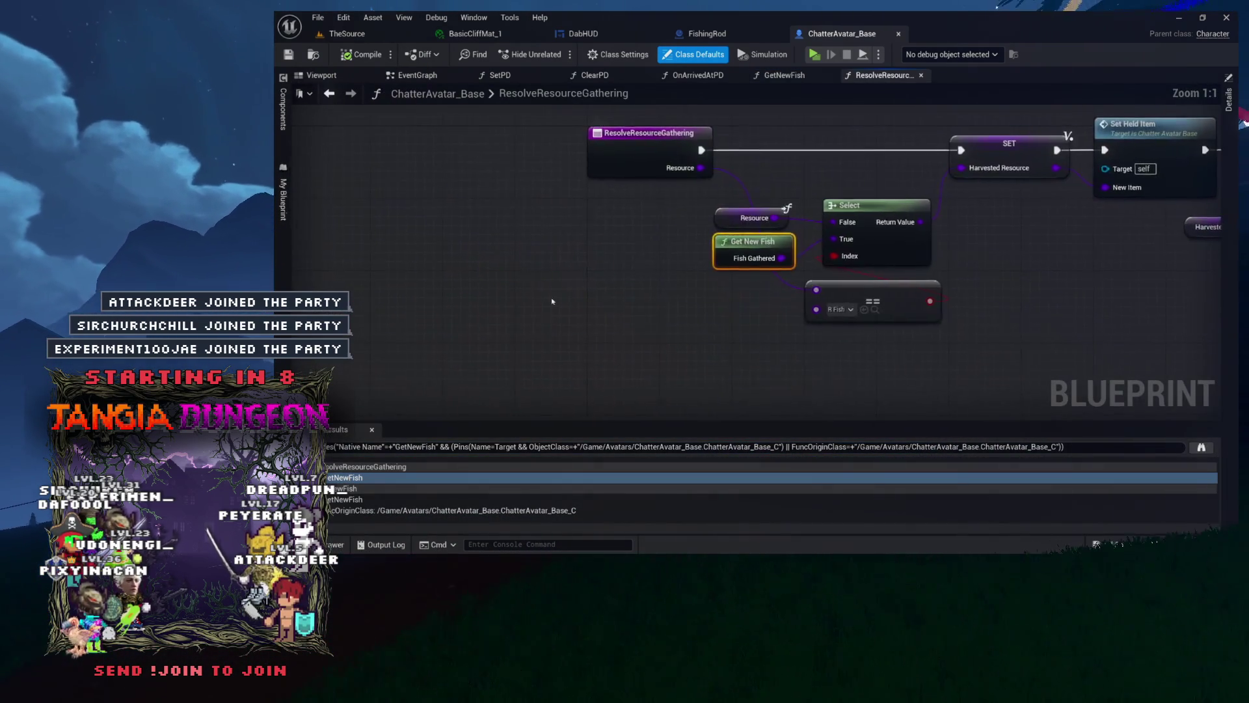
Find ResolveResourceGathering's references and search all blueprints for its callers
right_click(472, 250)
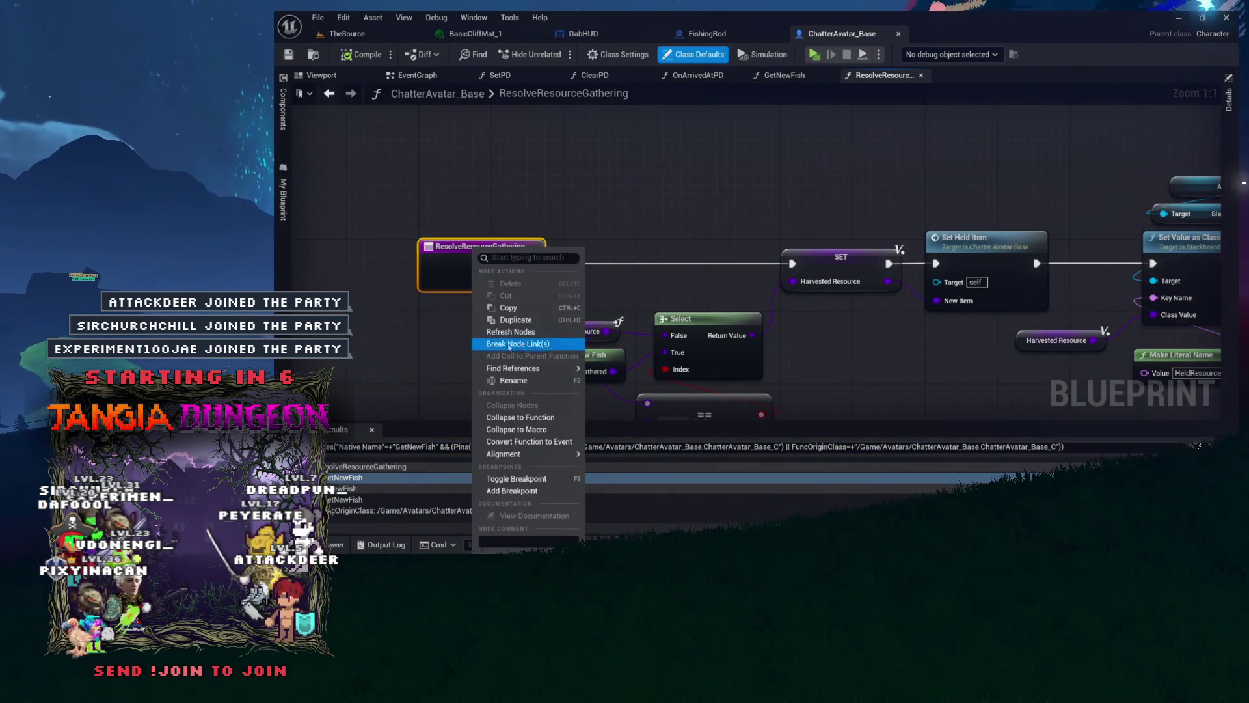
mouse_move(560, 369)
left_click(619, 388)
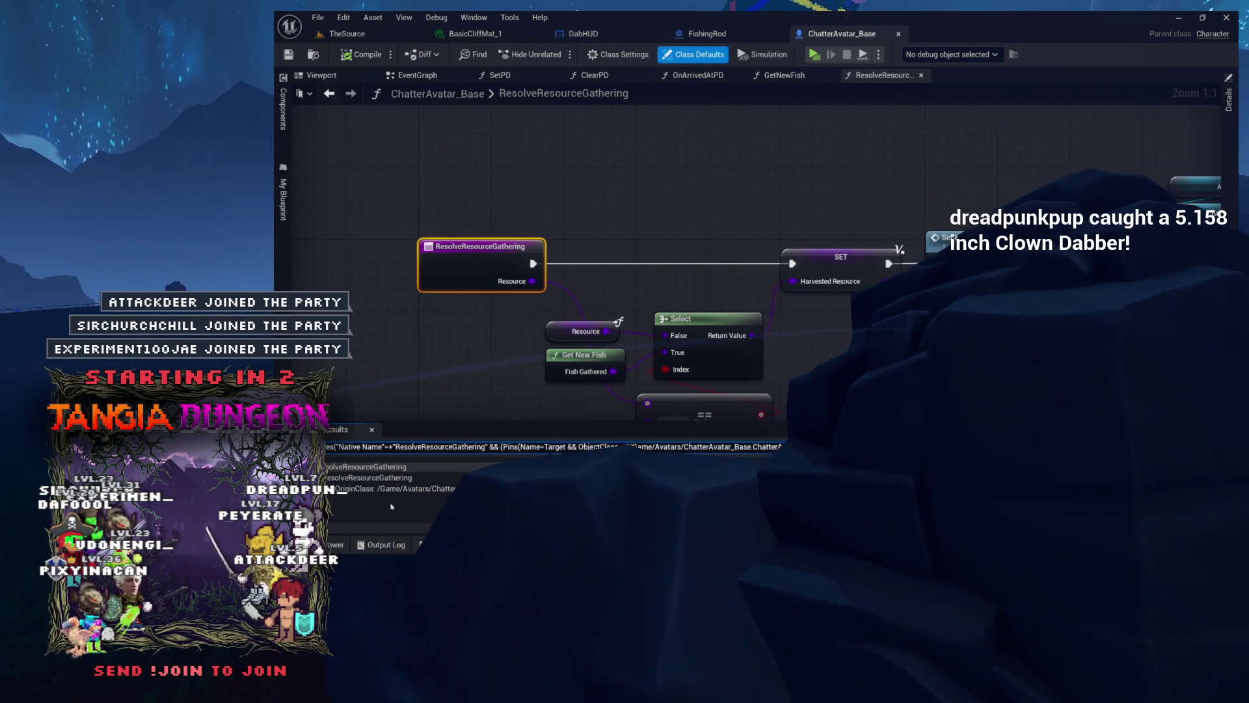
scroll(748, 269, "down", 4)
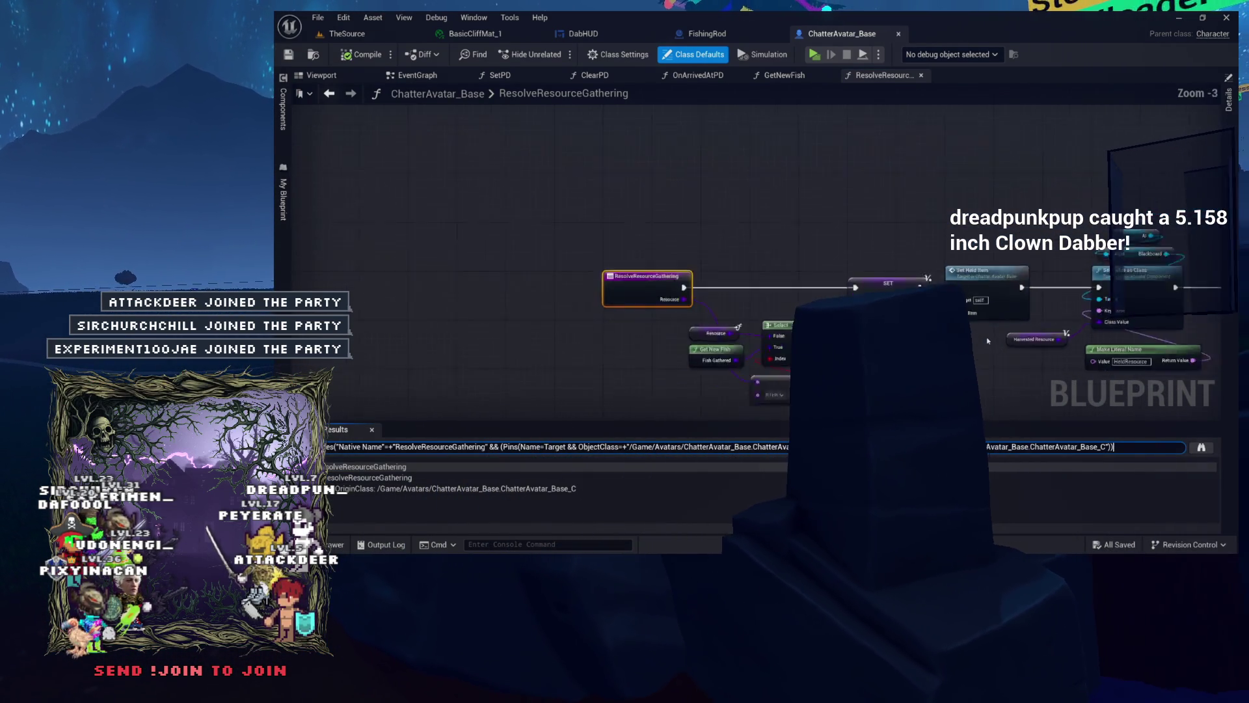
scroll(753, 272, "up", 4)
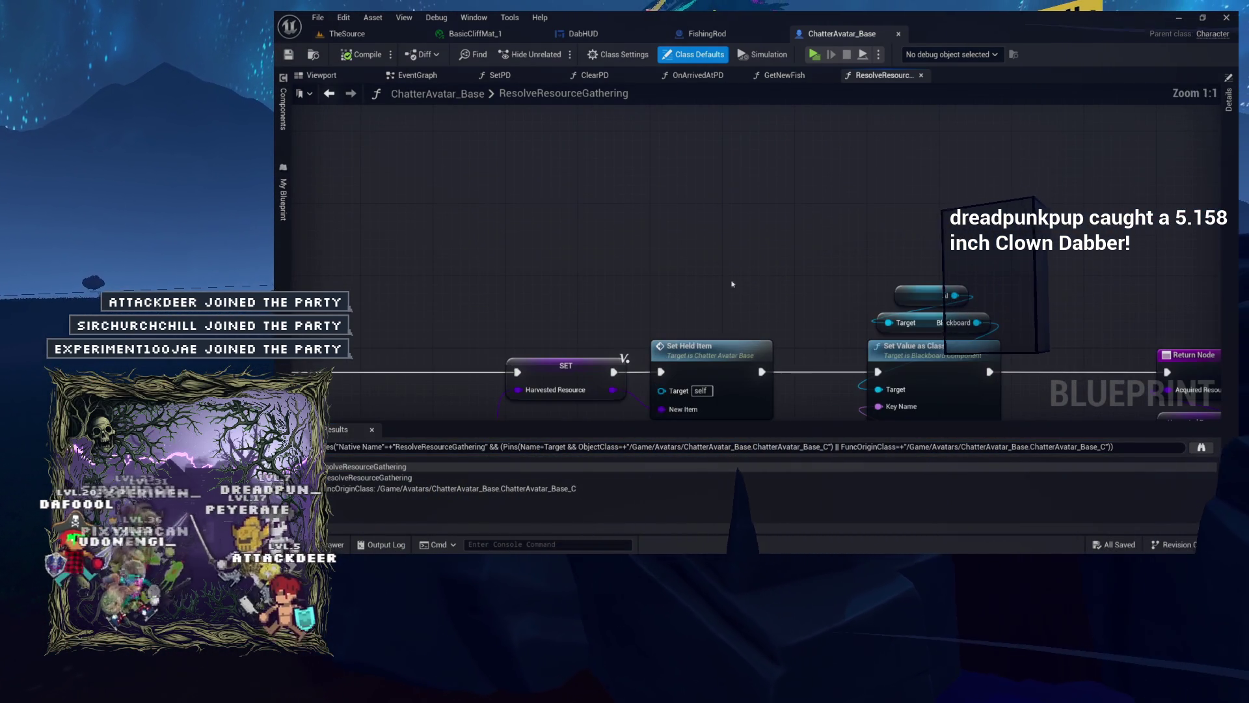
key("ctrl+shift+f")
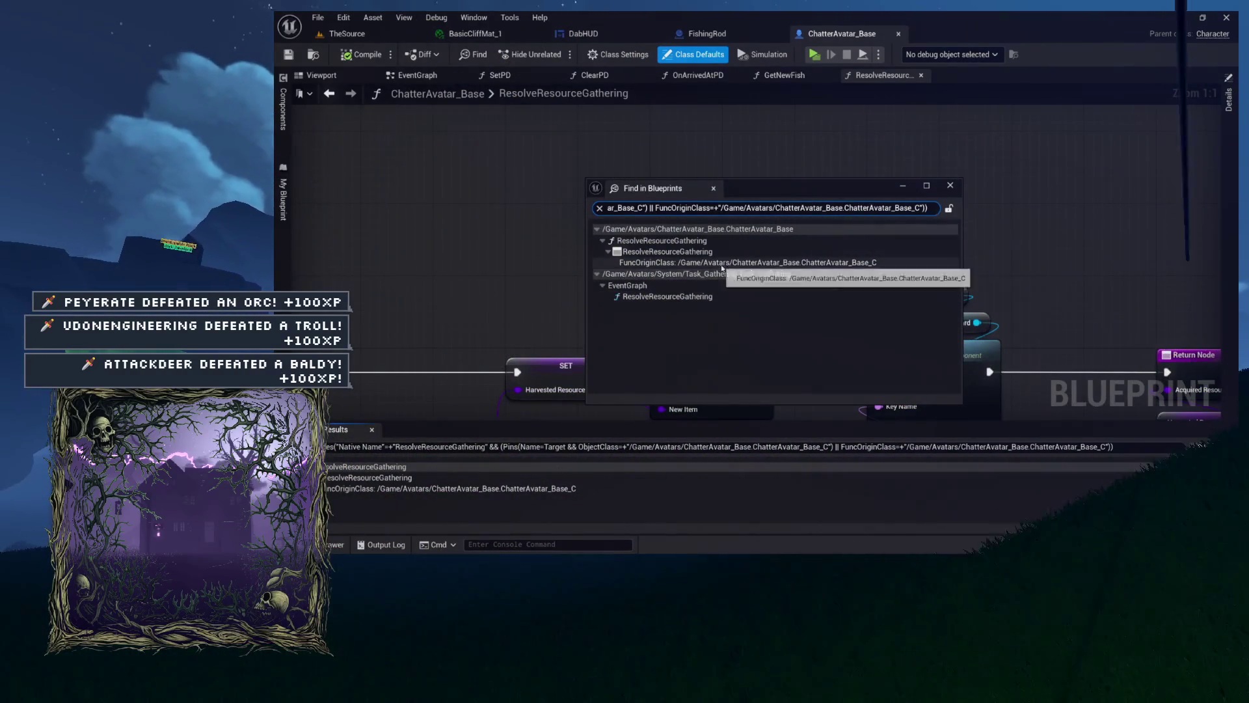
Open Task_Gathering from the search results at its Resolve Resource Gathering call
left_click(719, 273)
double_click(691, 297)
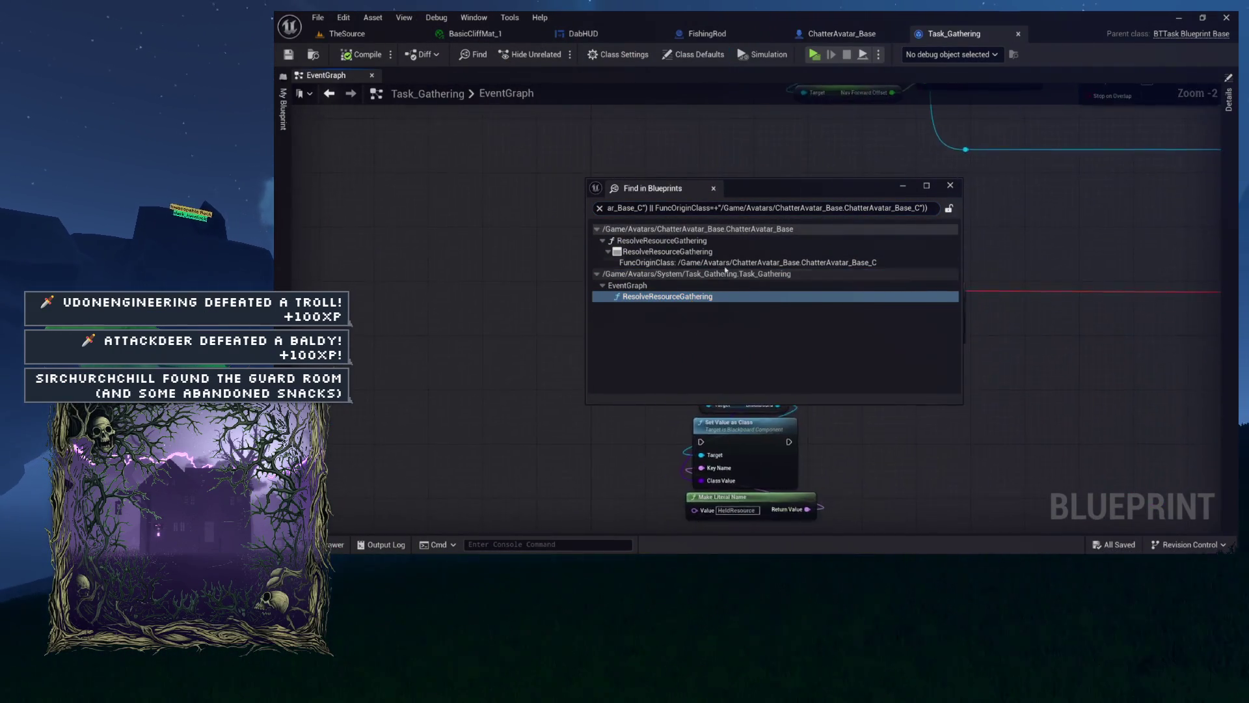
left_click_drag(756, 188, 681, 416)
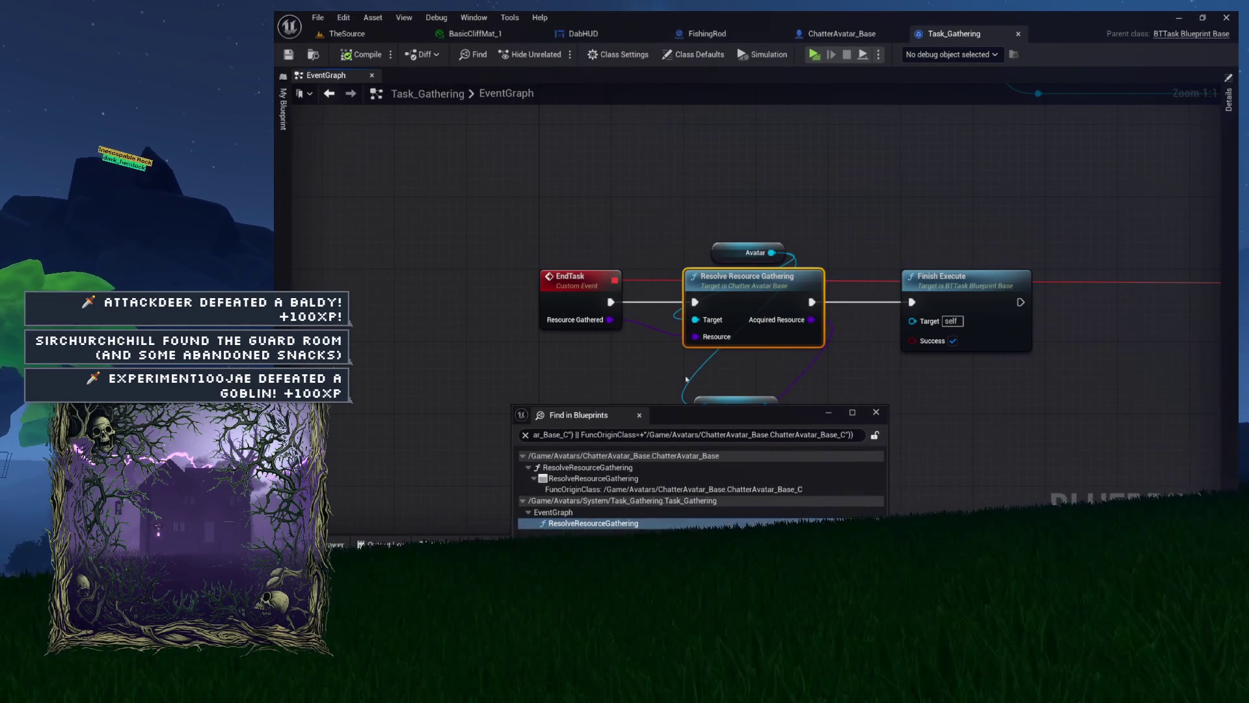
mouse_move(856, 201)
left_mouse_down()
mouse_move(851, 88)
mouse_move(863, 93)
mouse_move(839, 197)
left_mouse_up()
scroll(834, 200, "down", 4)
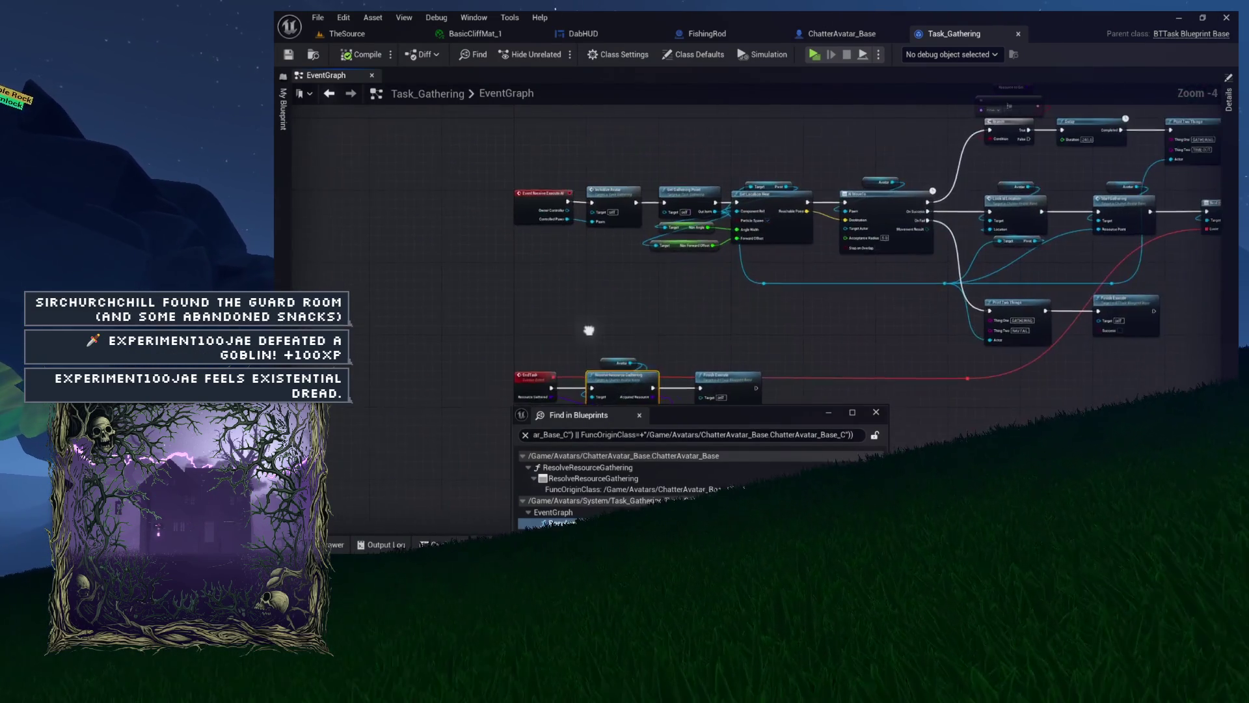
mouse_move(796, 238)
left_mouse_down()
mouse_move(616, 247)
mouse_move(644, 319)
mouse_move(767, 138)
left_mouse_up()
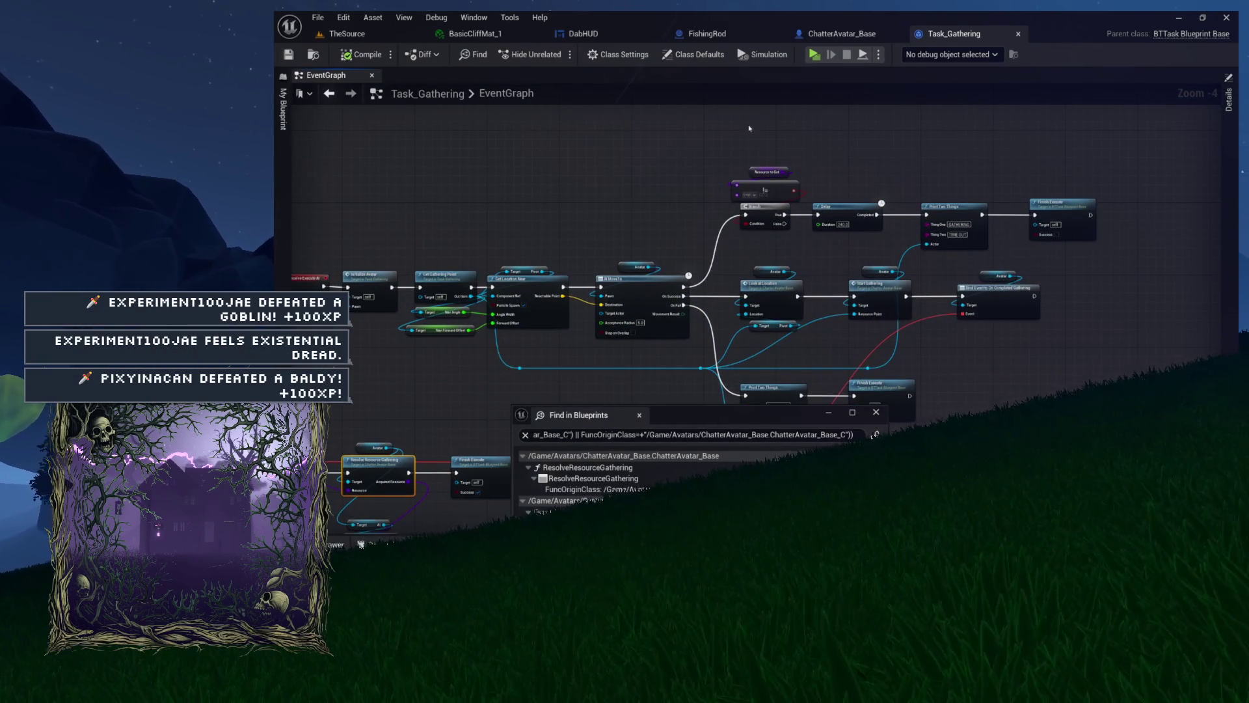
Frame the five-node gathering chain and inspect the Print Two Things and AI MoveTo nodes
left_click_drag(1171, 274, 1171, 274)
key("f")
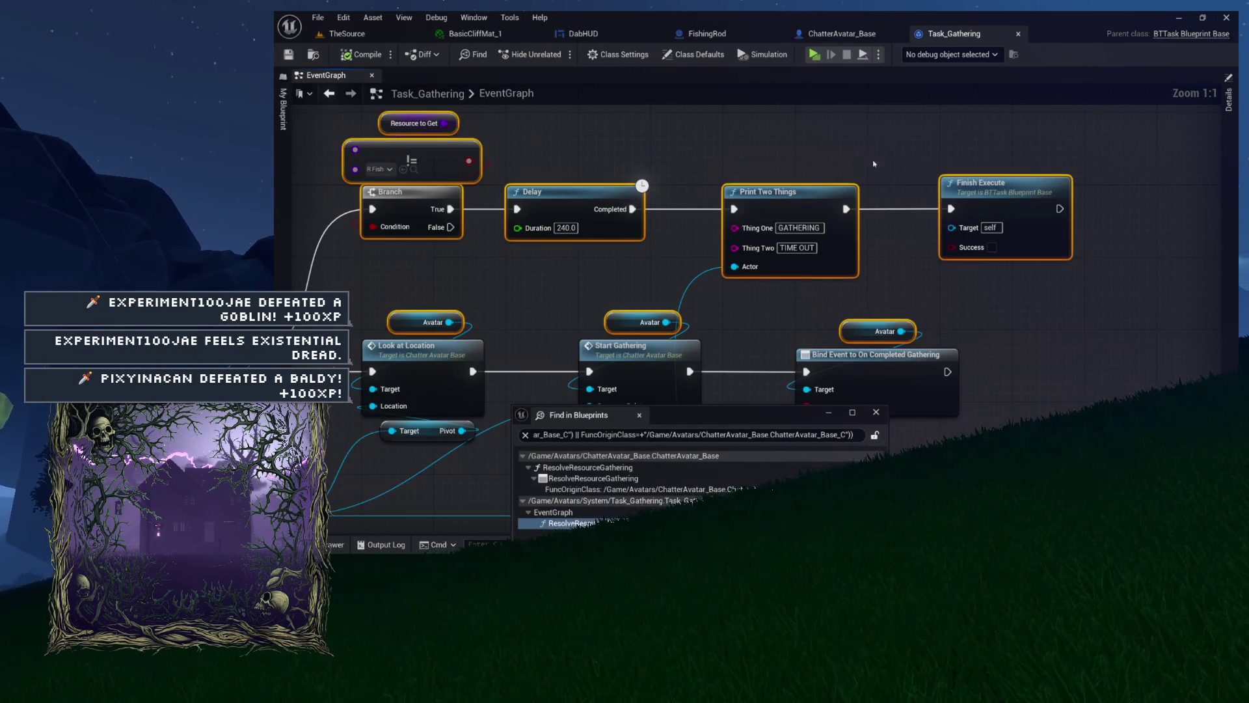
left_click(813, 196)
left_click_drag(838, 201, 1133, 118)
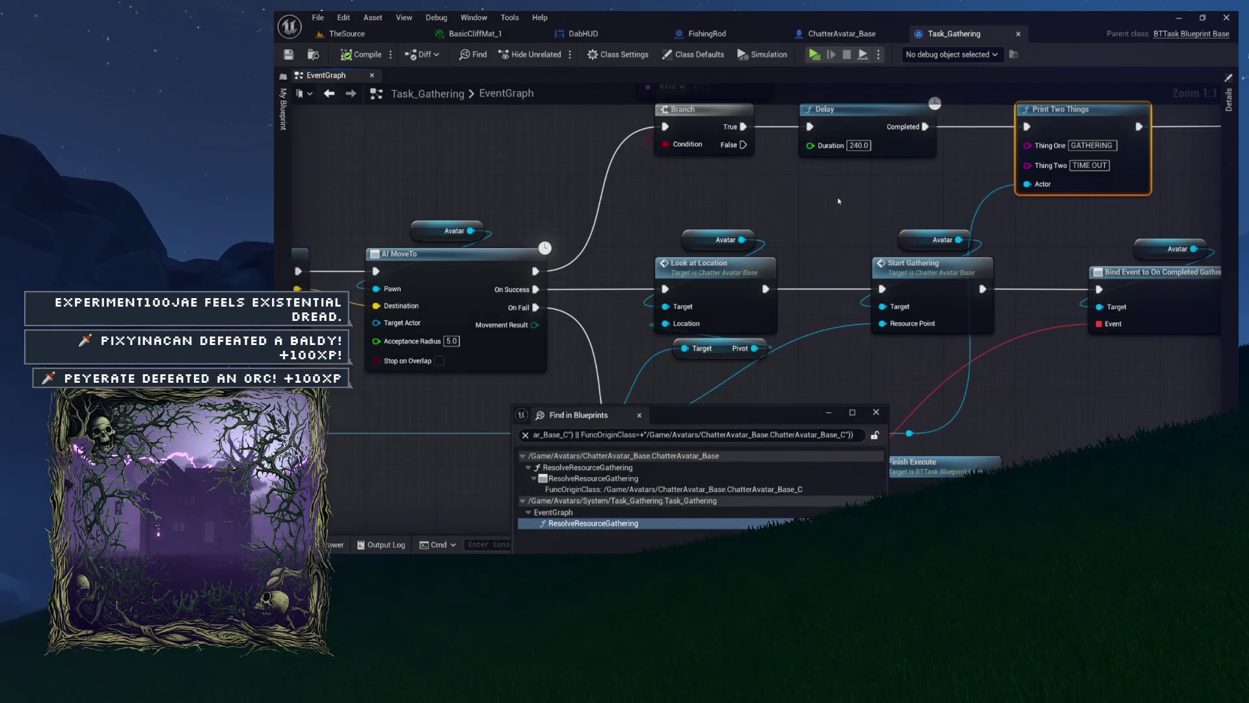
scroll(846, 189, "down", 1)
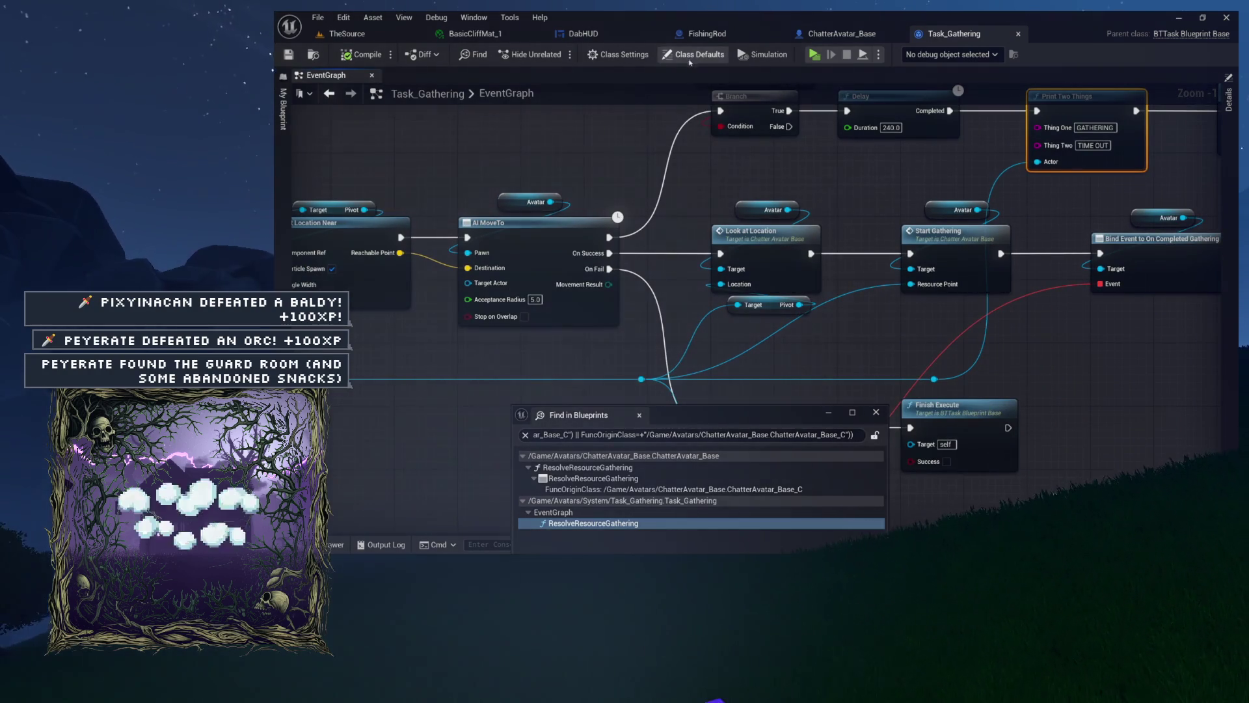
scroll(650, 205, "down", 3)
scroll(651, 206, "down", 1)
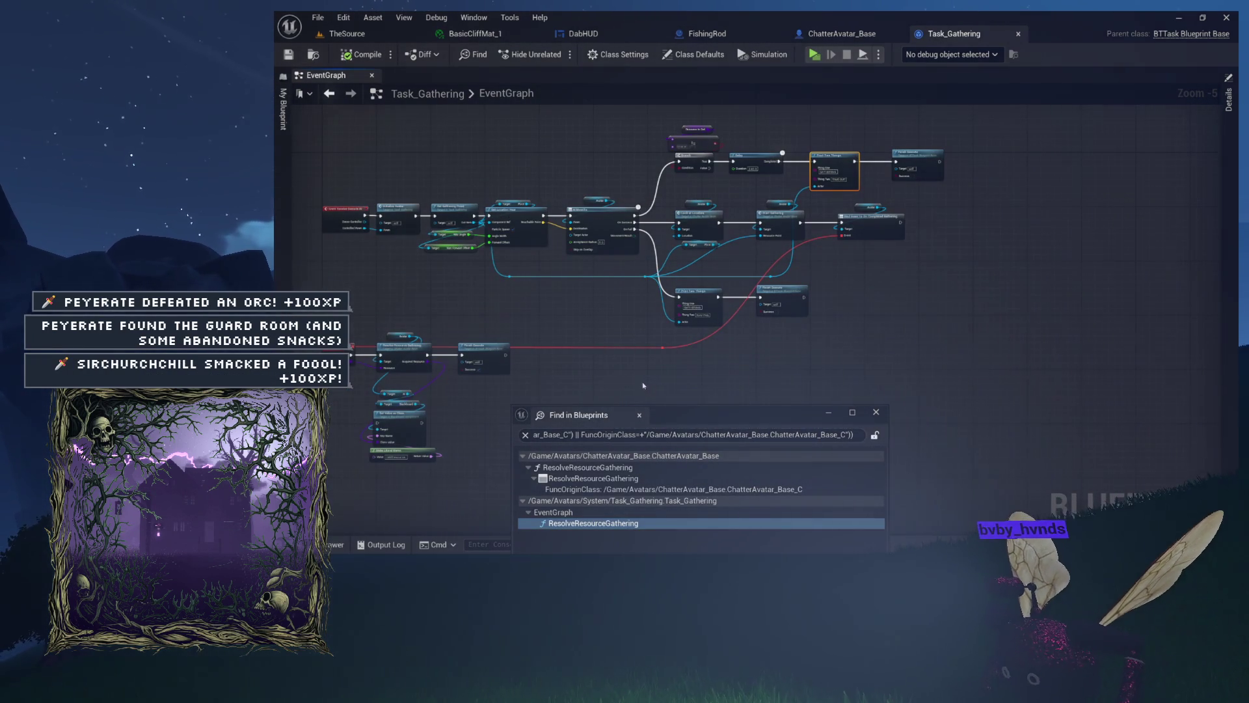
Close the blueprint search results, the Task_Gathering blueprint and the Find Results panel
left_click(639, 415)
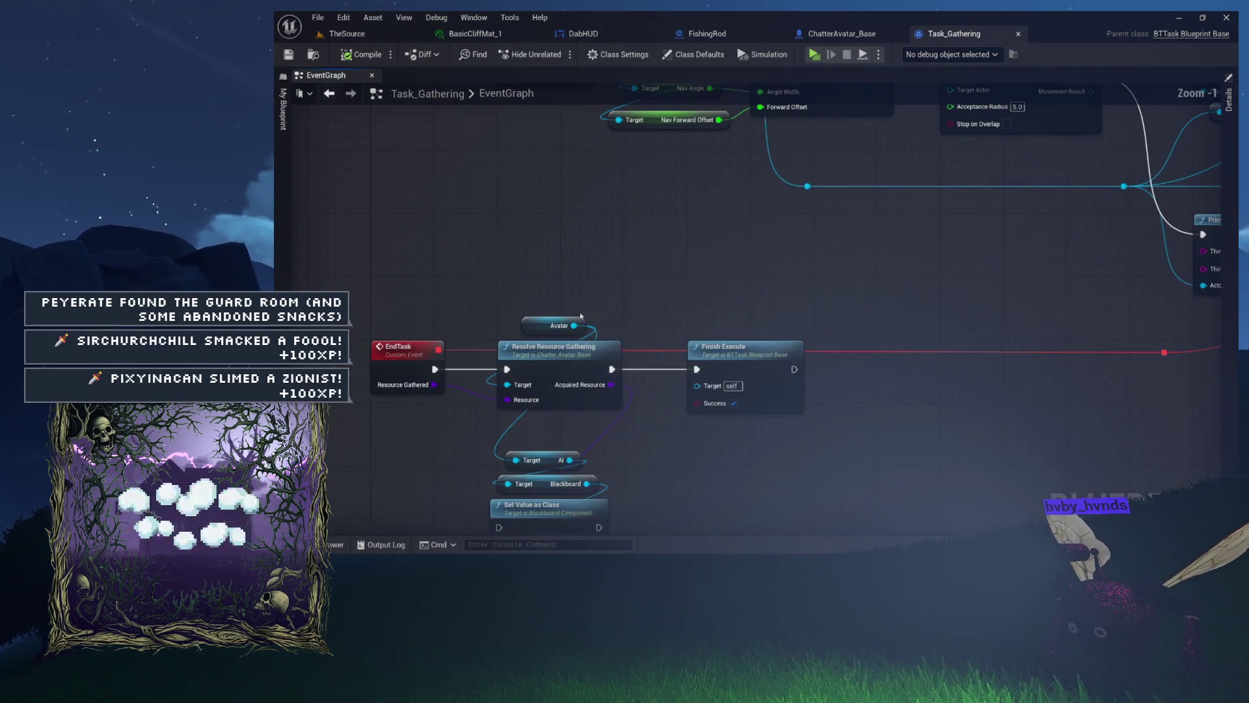
left_click_drag(894, 417, 812, 280)
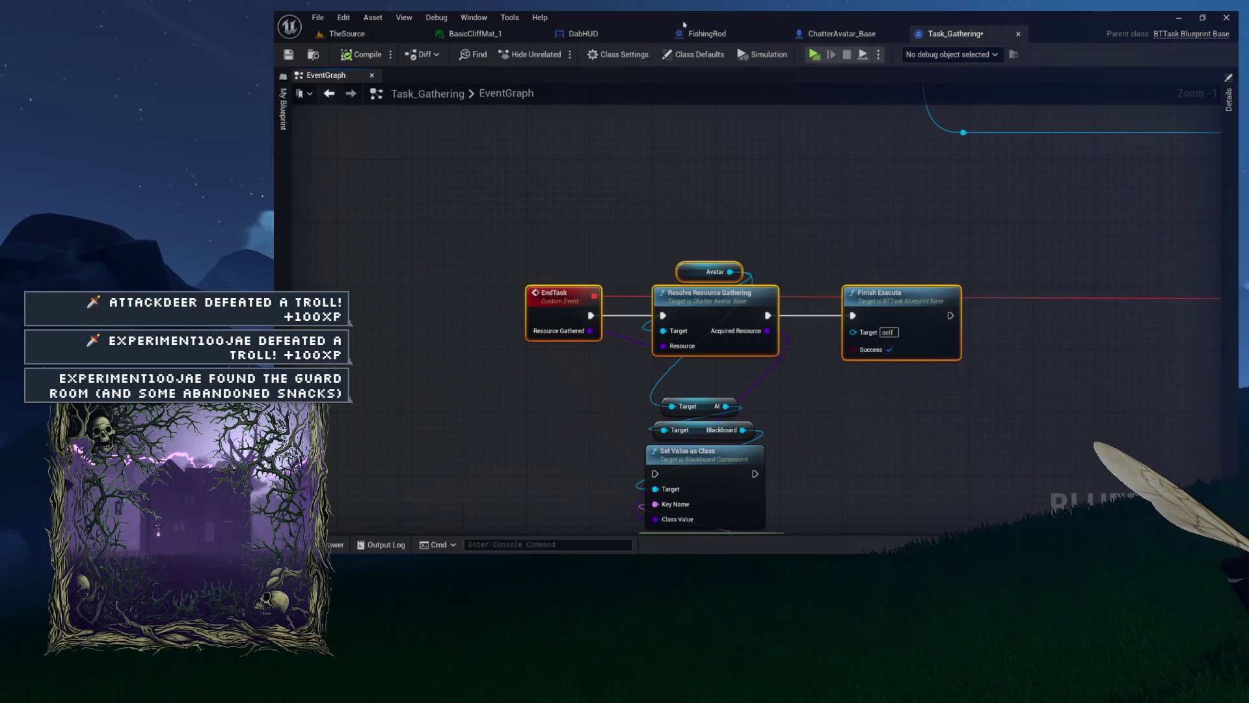
left_click(623, 149)
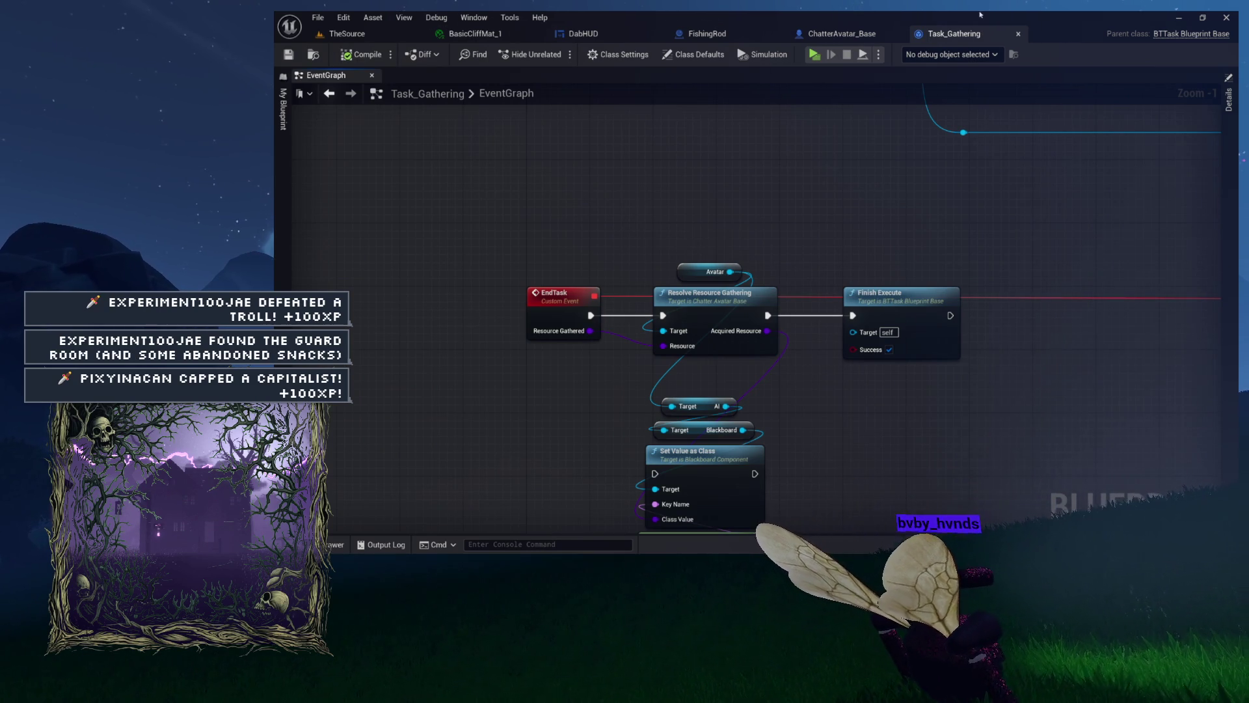
middle_click(952, 40)
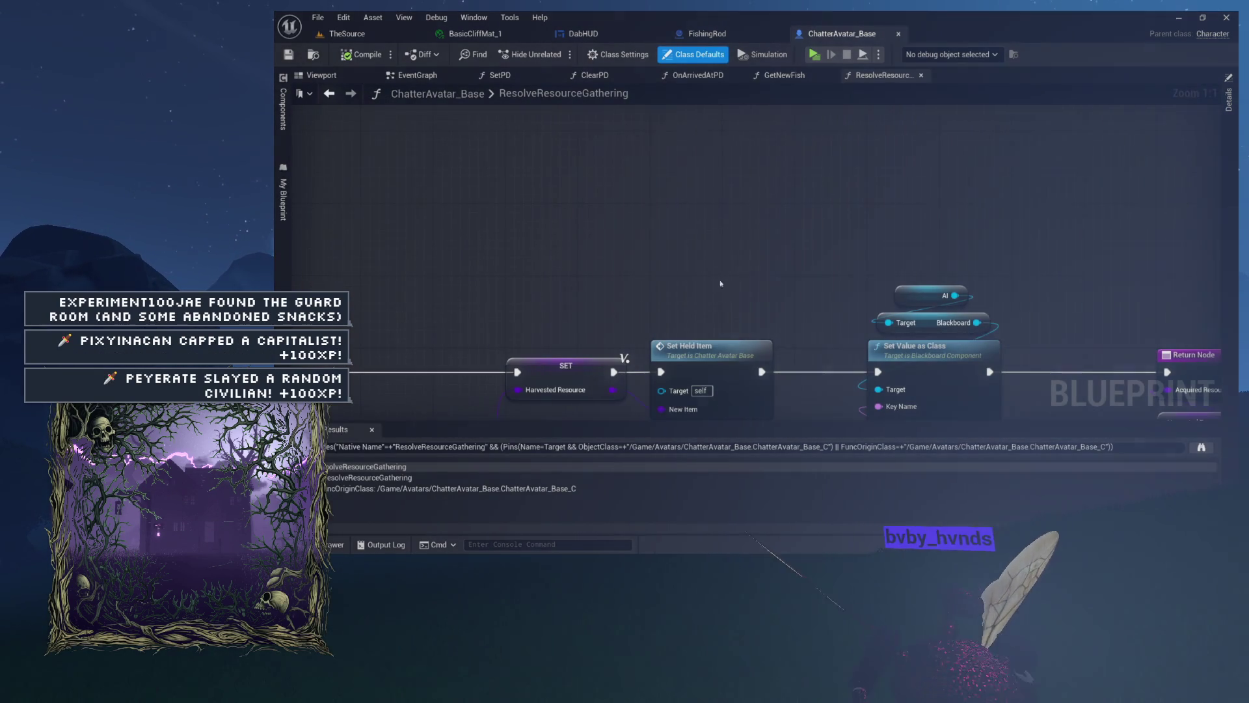
left_click(372, 432)
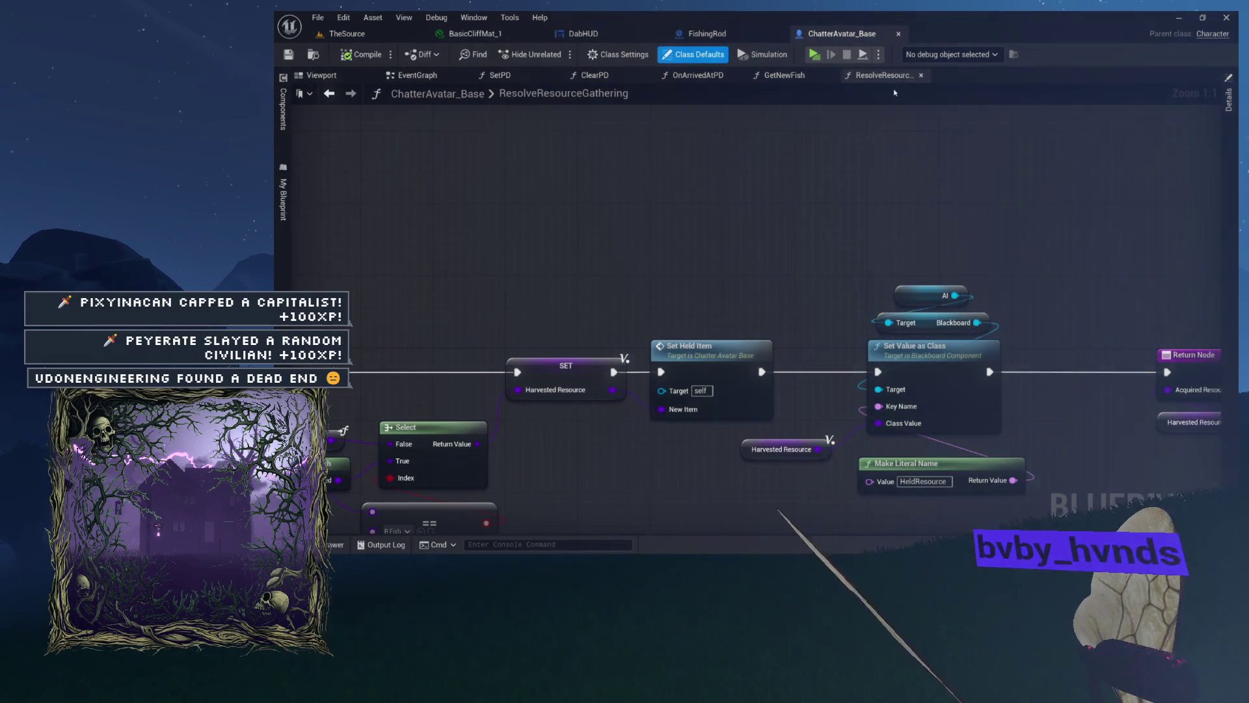
Close ChatterAvatar_Base's four graphs and blueprint, then FishingRod's two graphs and blueprint
left_click(921, 76)
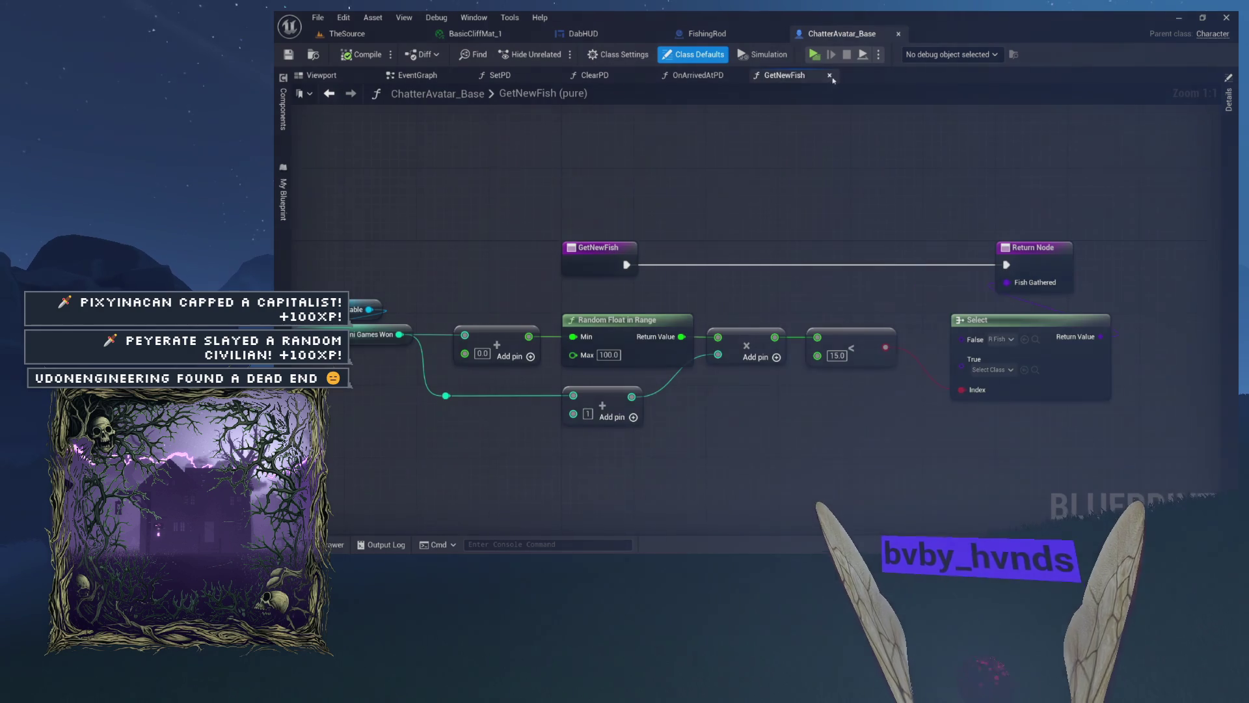
left_click(814, 75)
left_click(738, 76)
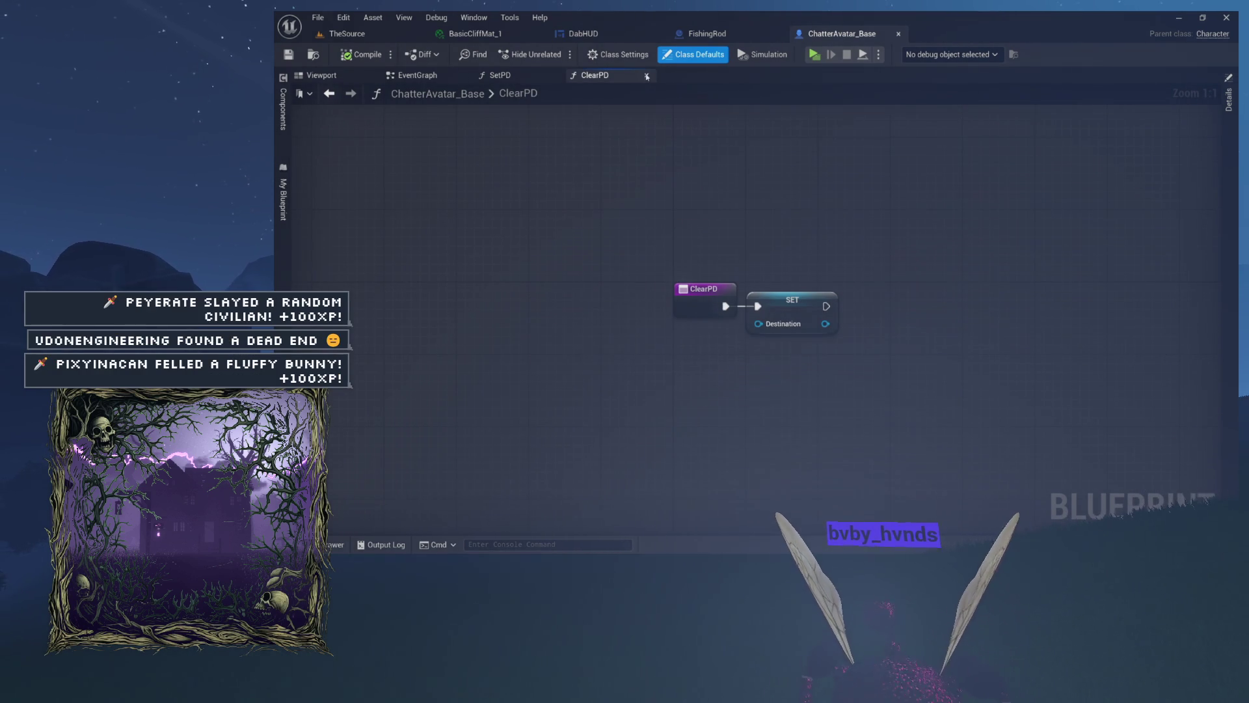
left_click(557, 75)
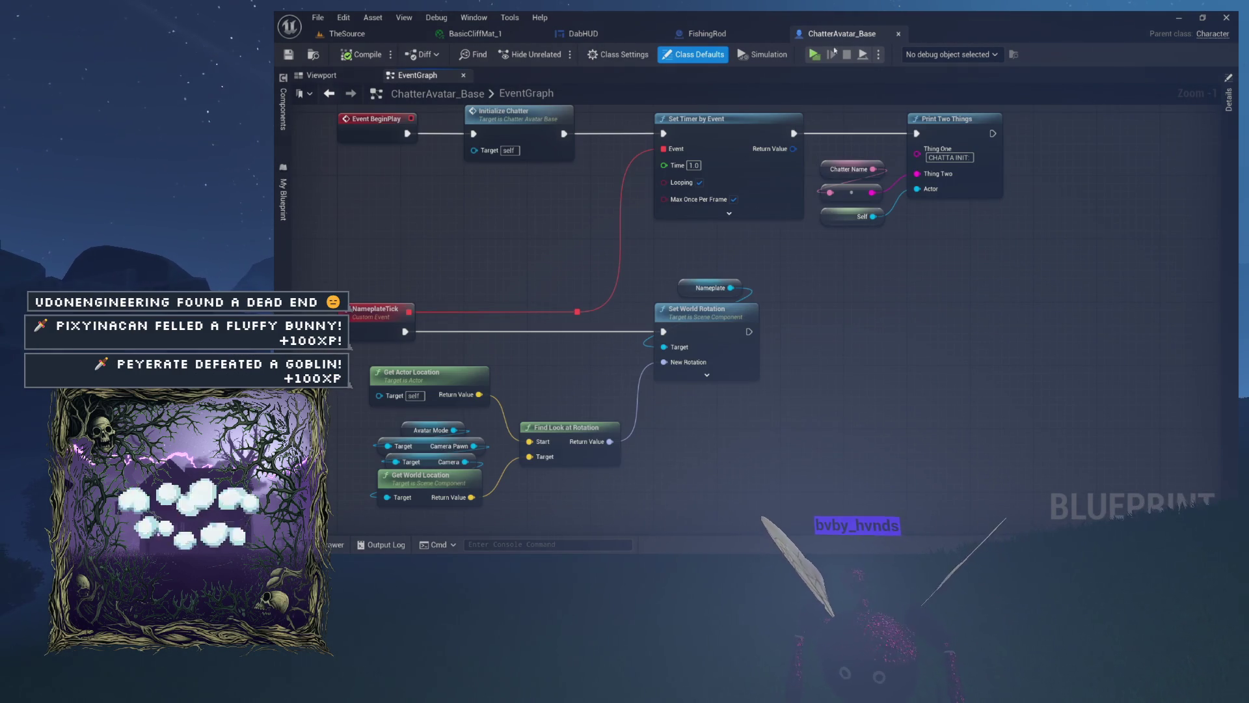
left_click(898, 35)
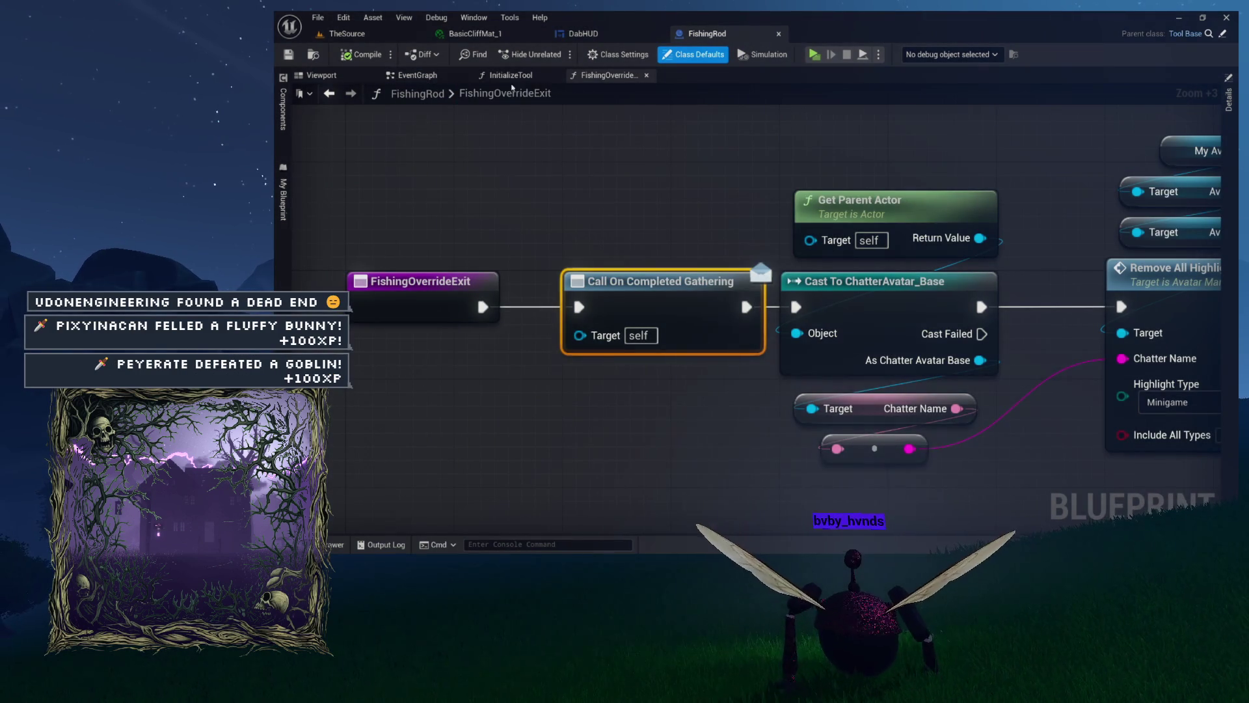
left_click(550, 74)
left_click(554, 76)
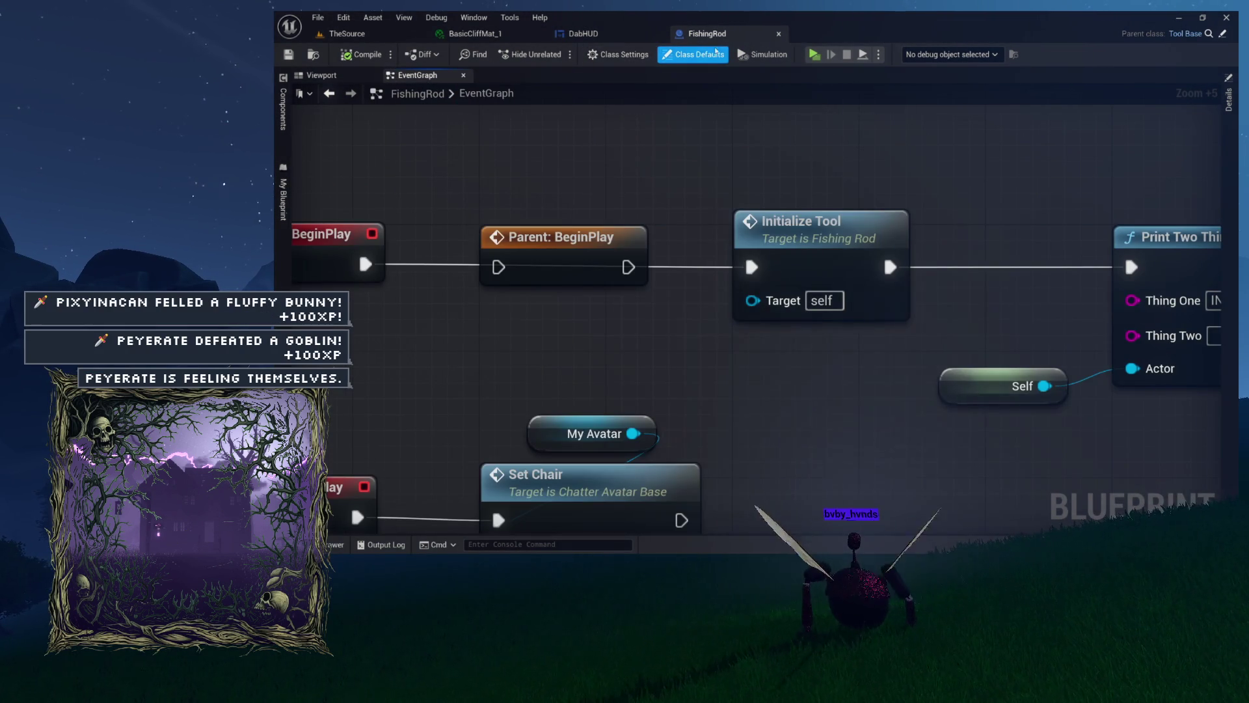
left_click(779, 34)
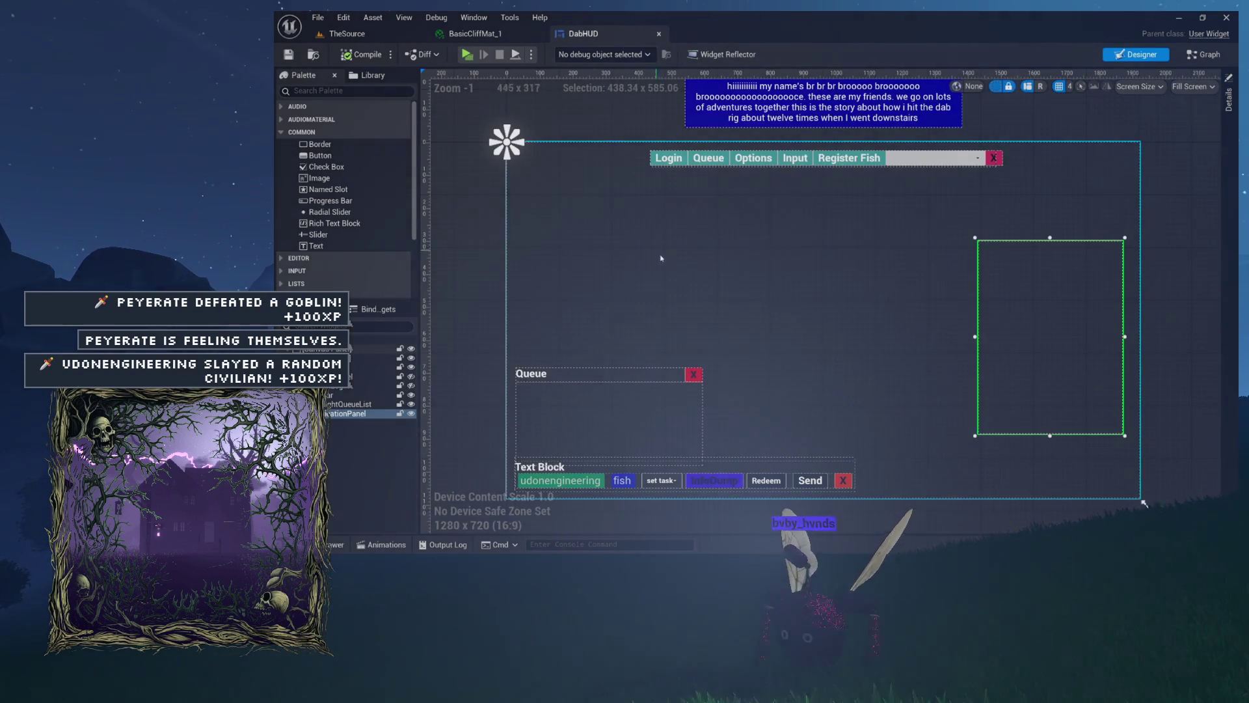
Flip DabHUD between its Graph and Designer views, then show the Content/UI widget blueprints
left_click_drag(649, 243, 670, 247)
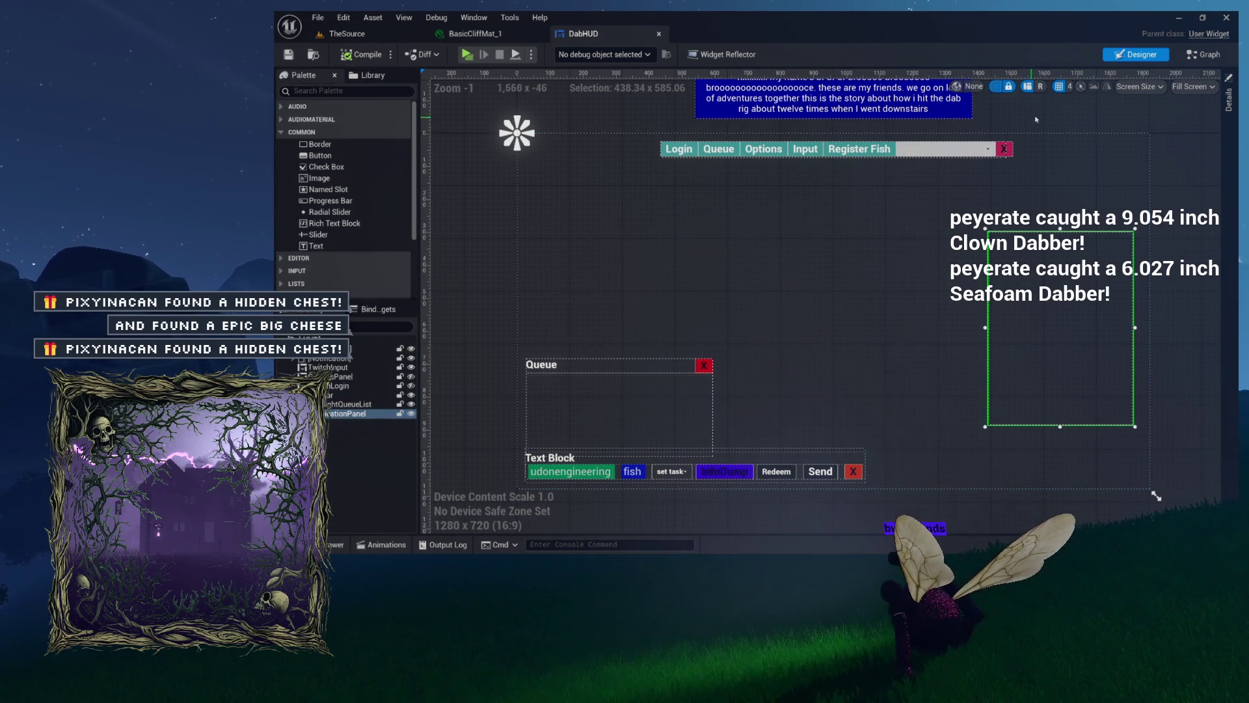
left_click(1203, 54)
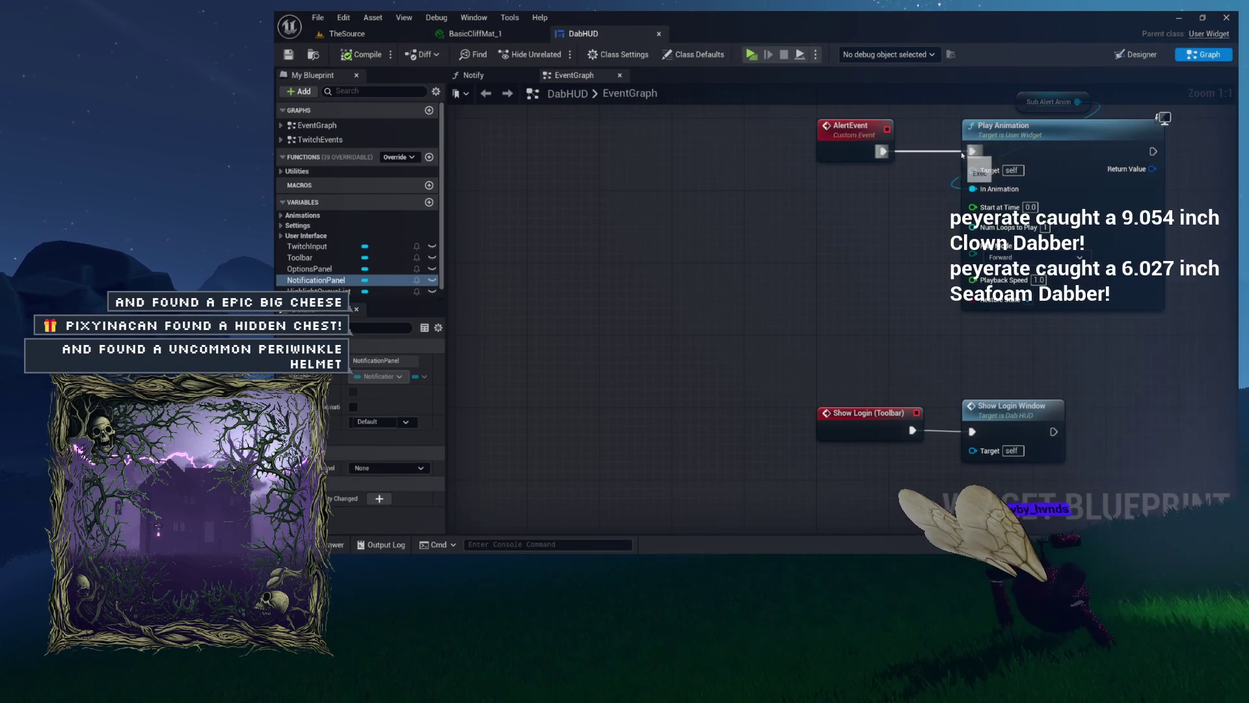
left_click(1135, 54)
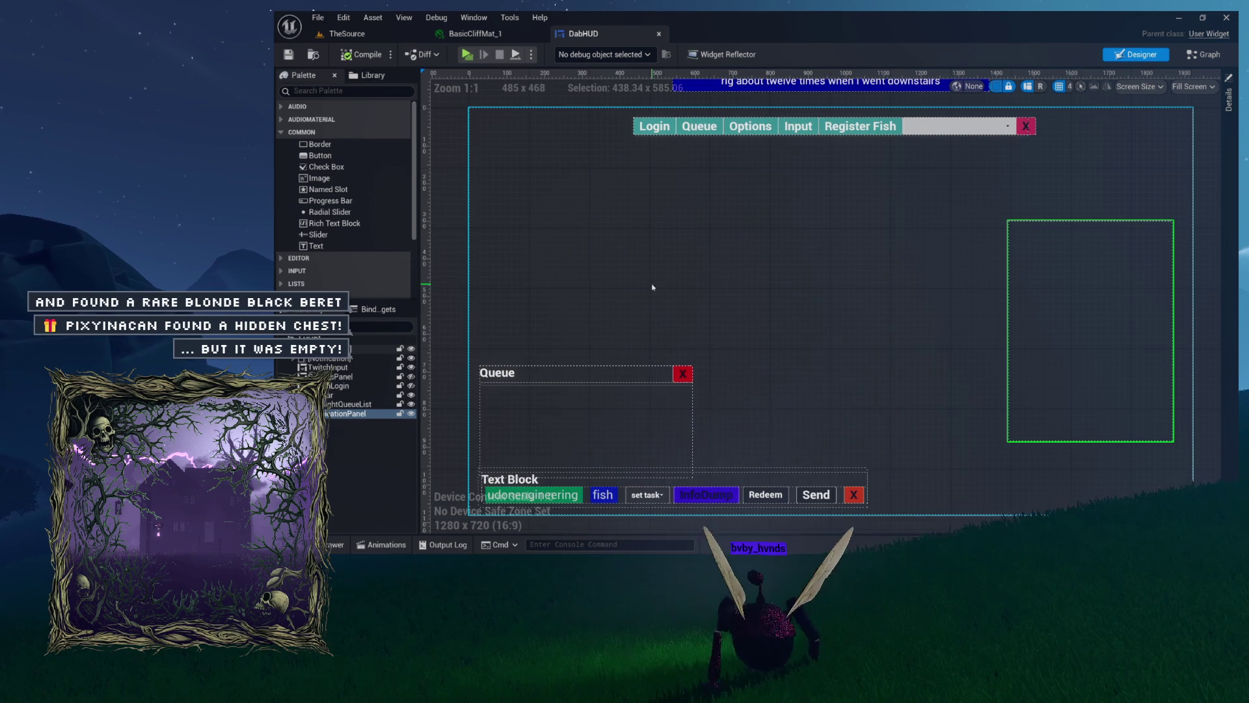
left_click(311, 56)
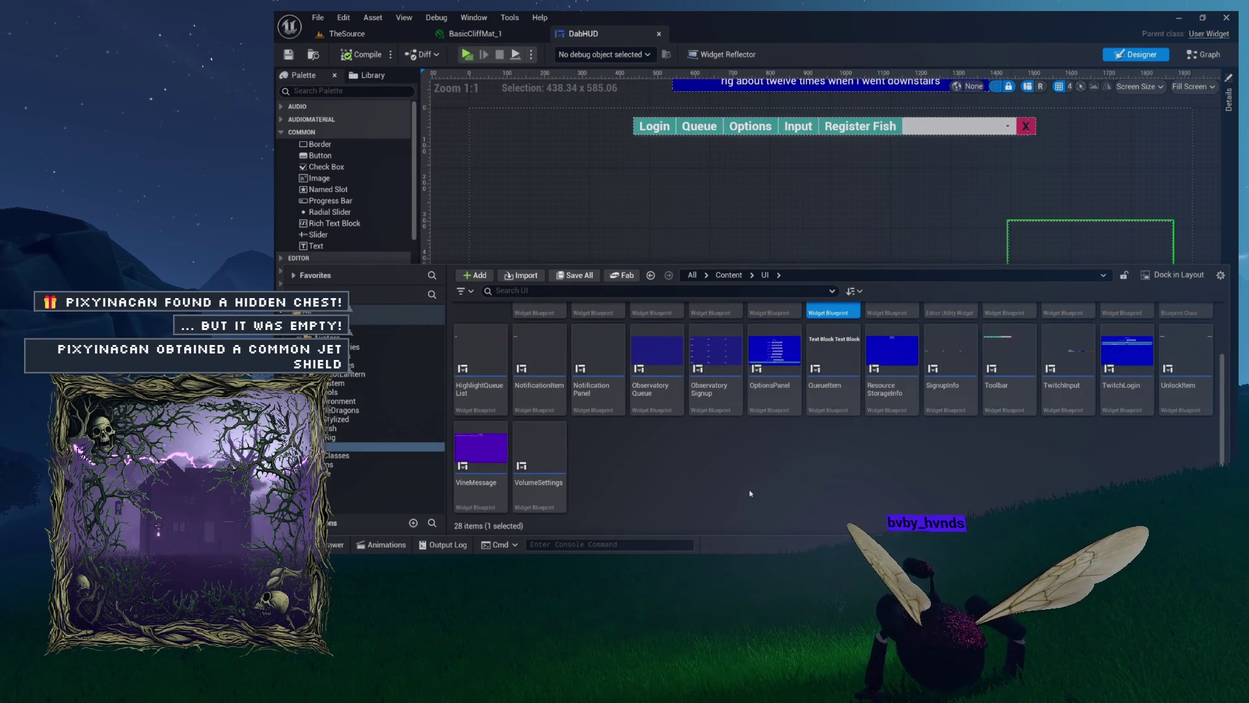
Reposition the NotificationPanel box in DabHUD and open the NotificationPanel widget for editing
left_click(800, 188)
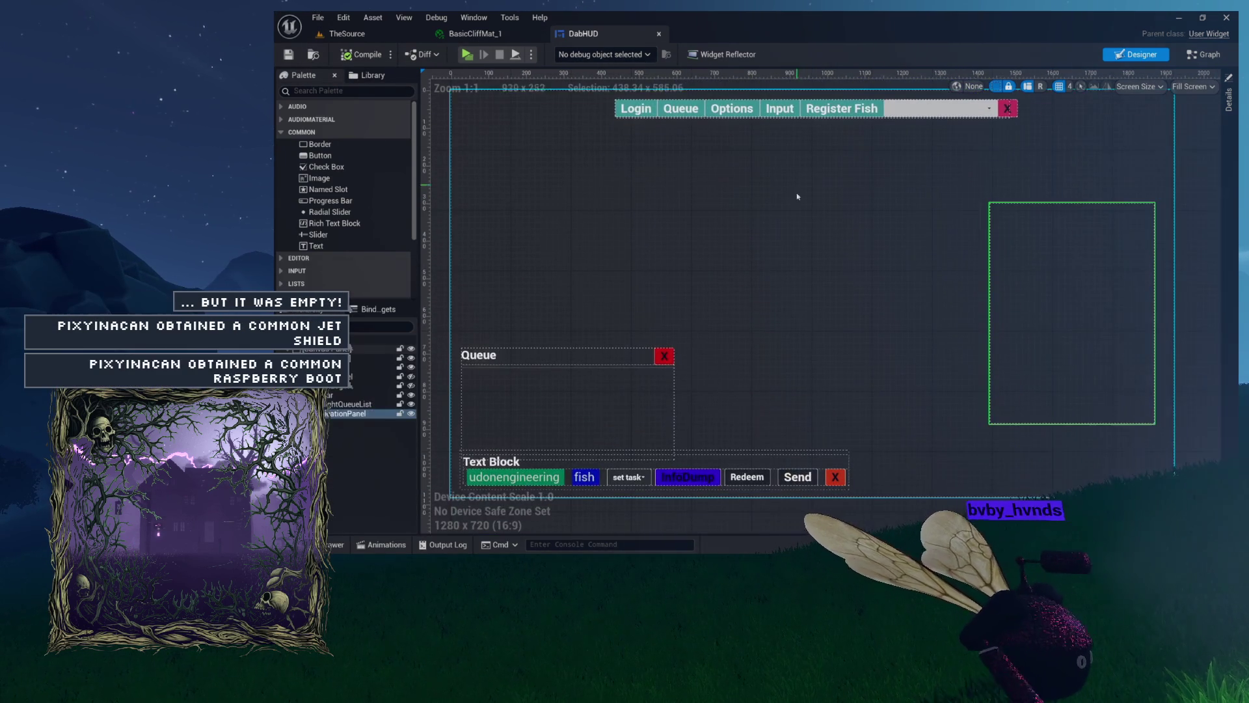
mouse_move(1039, 263)
left_mouse_down()
mouse_move(1016, 298)
mouse_move(923, 264)
mouse_move(956, 257)
left_mouse_up()
mouse_move(1034, 246)
left_mouse_down()
mouse_move(998, 245)
mouse_move(1054, 251)
mouse_move(1067, 267)
mouse_move(1041, 249)
mouse_move(1081, 254)
mouse_move(1064, 256)
left_mouse_up()
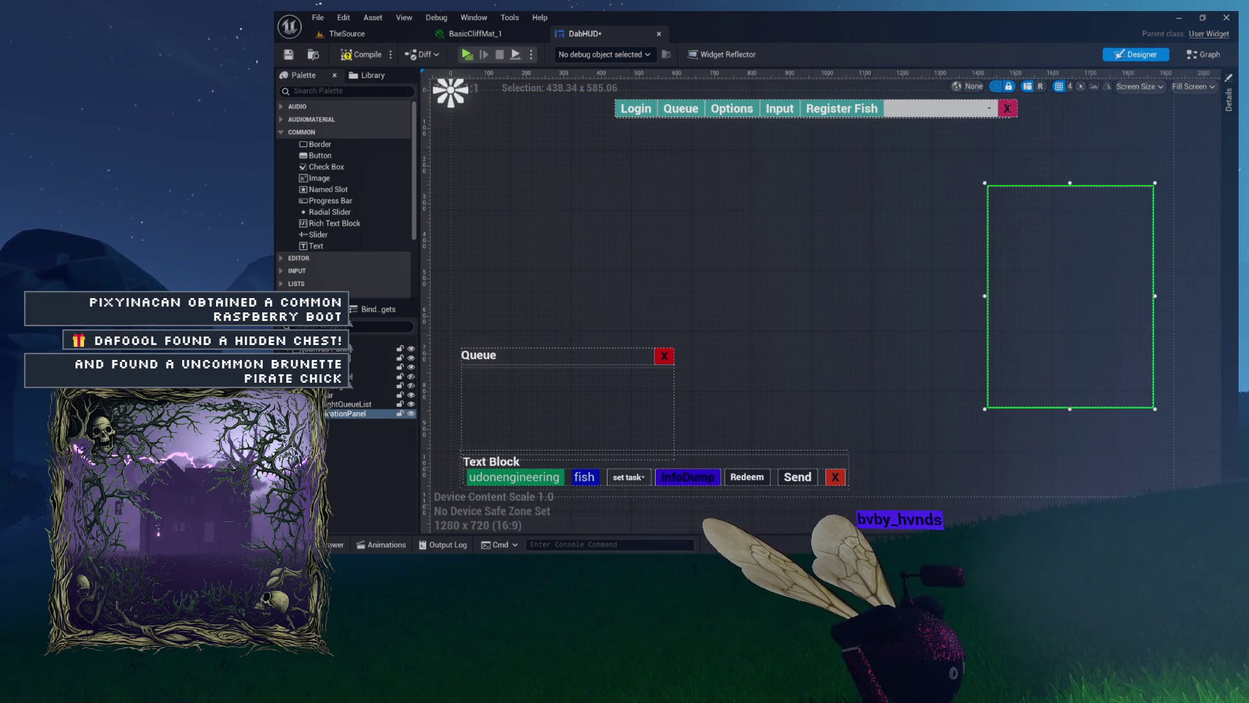
left_click(1229, 100)
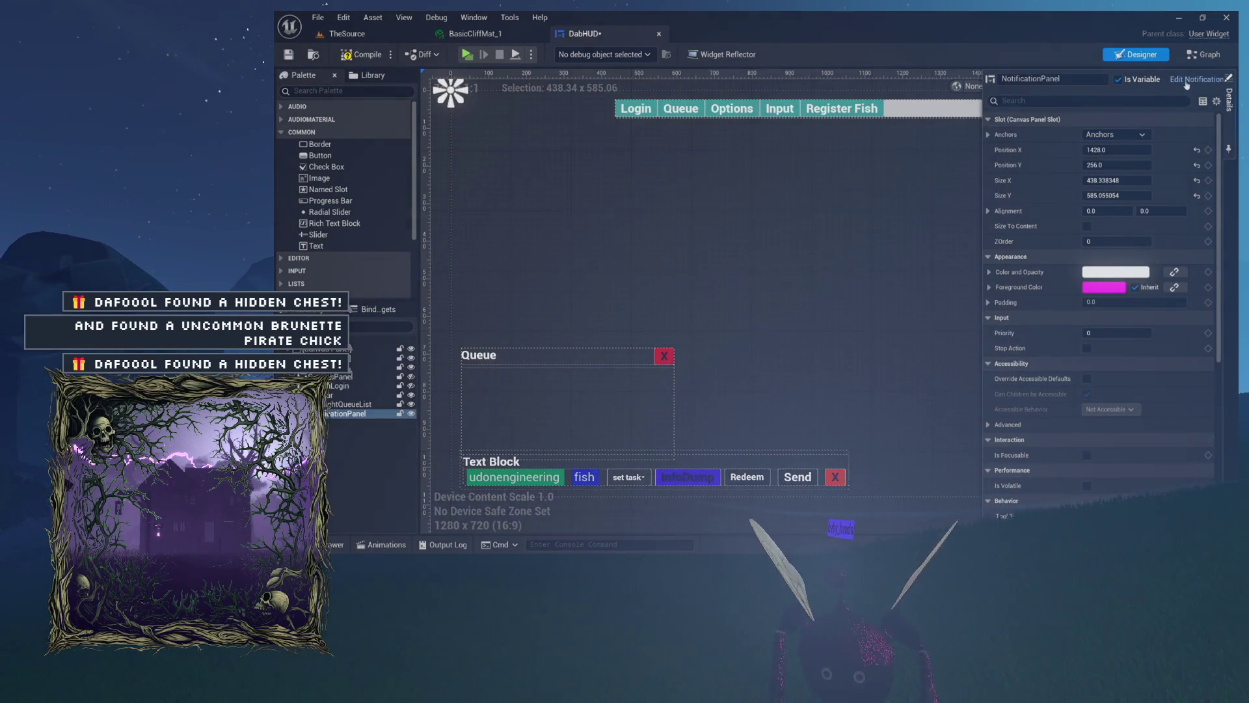
left_click(1187, 81)
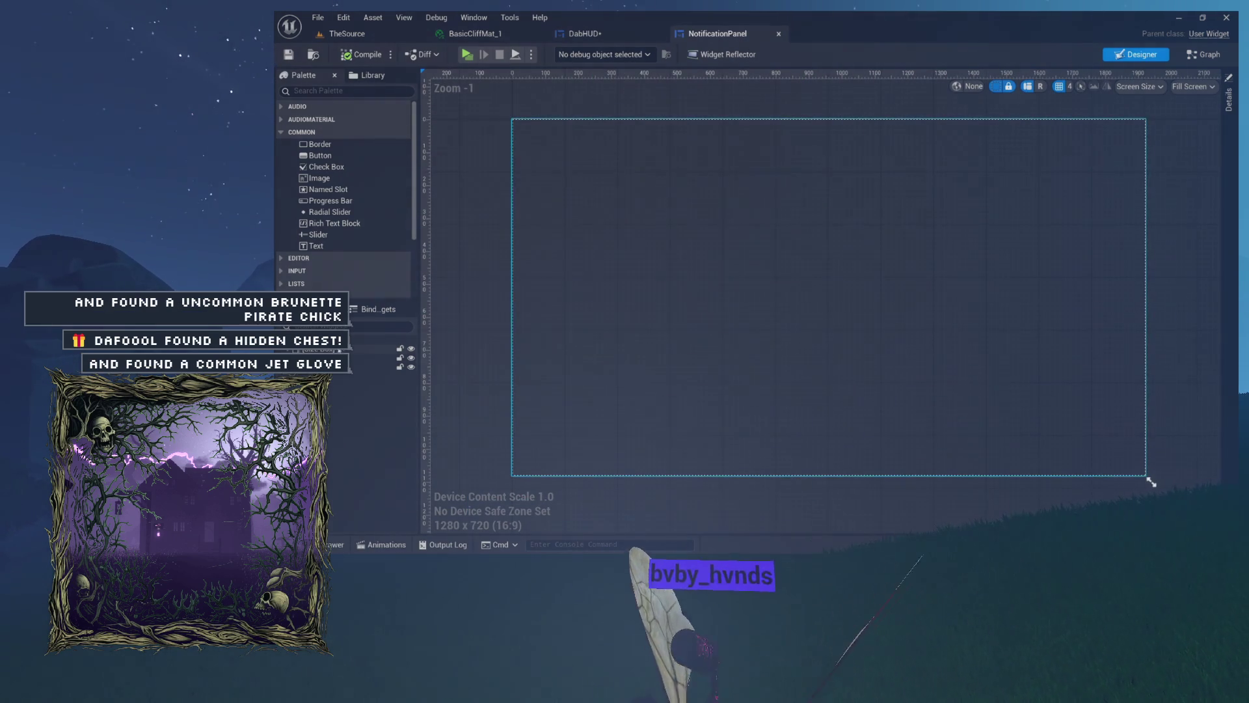
left_click(384, 357)
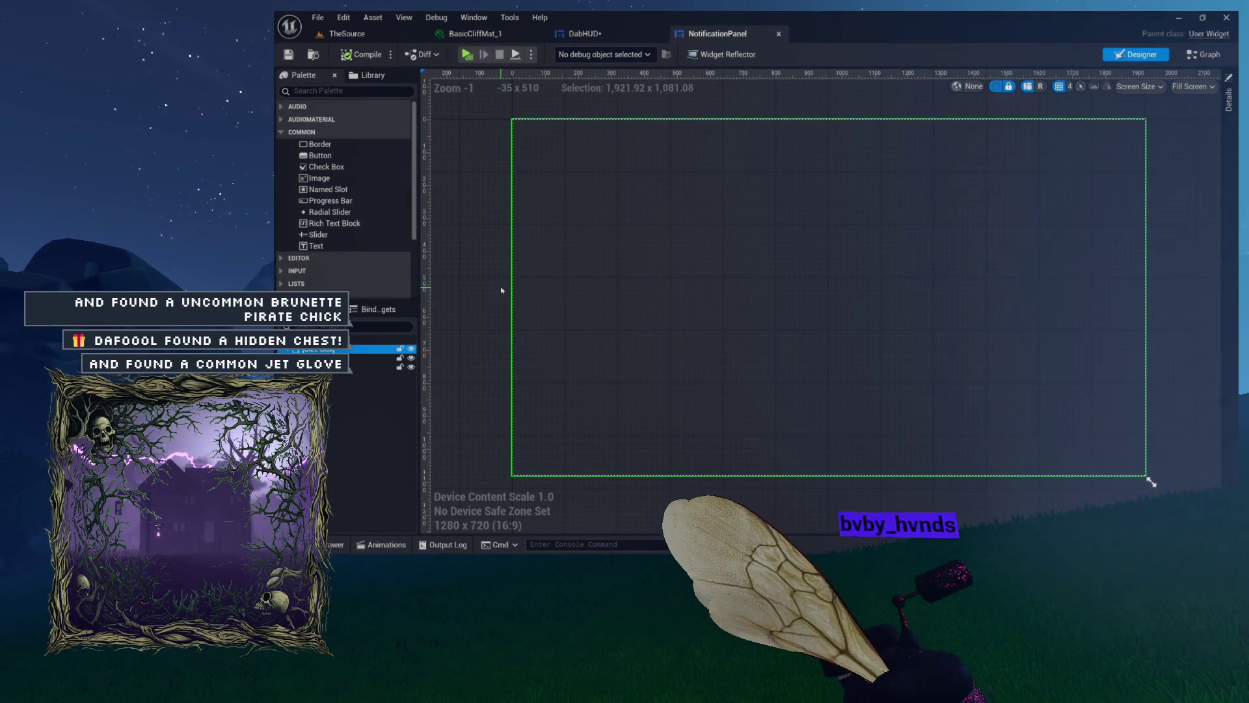
Locate NotificationPanel among the project assets and inspect its widget hierarchy
left_click(324, 57)
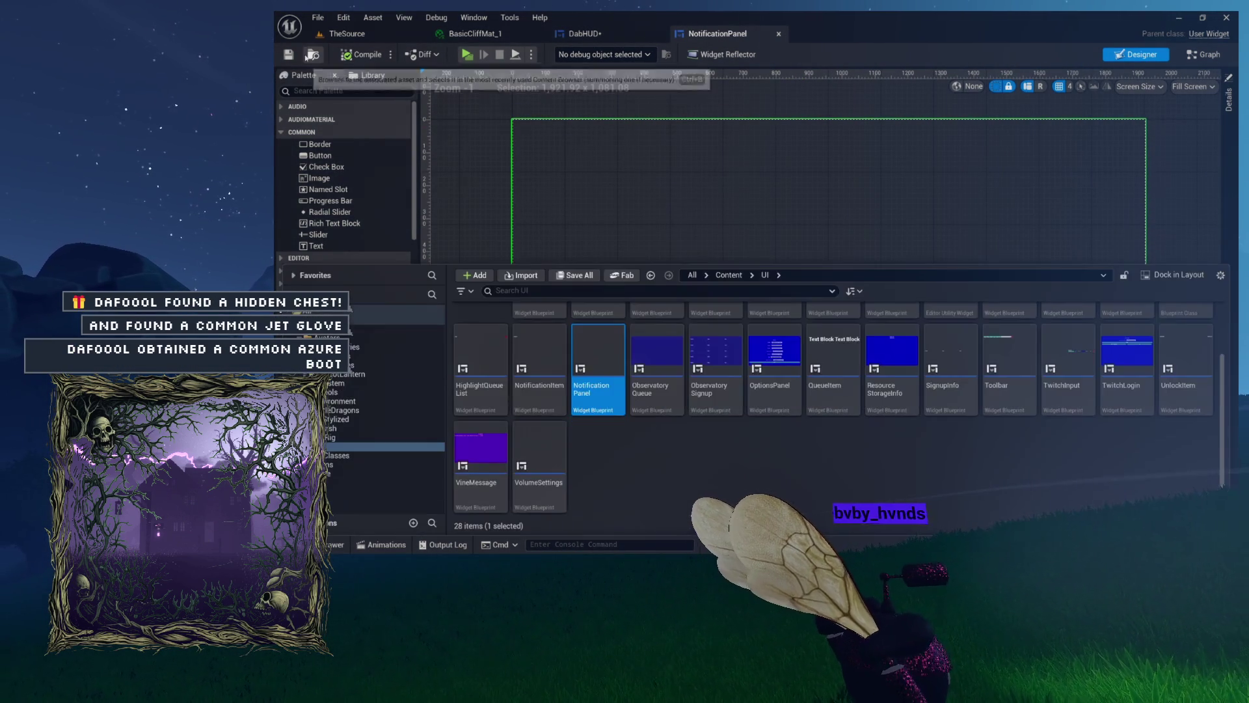
left_click(584, 33)
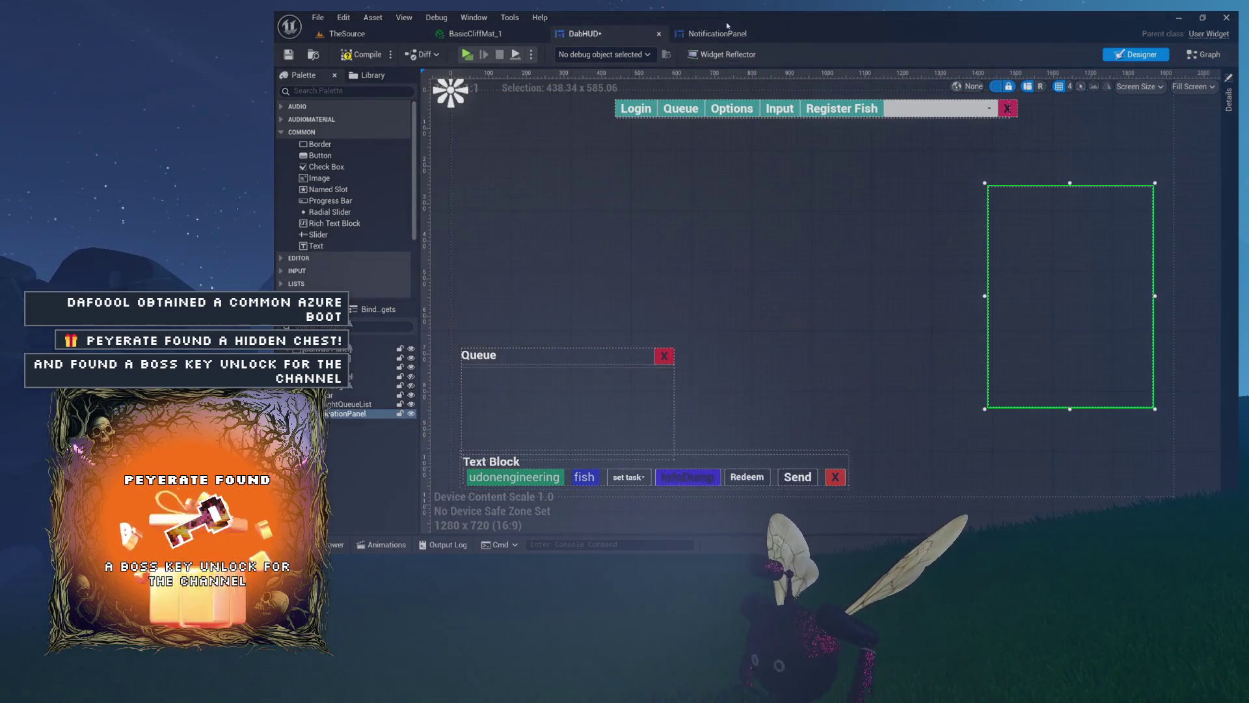
double_click(1015, 312)
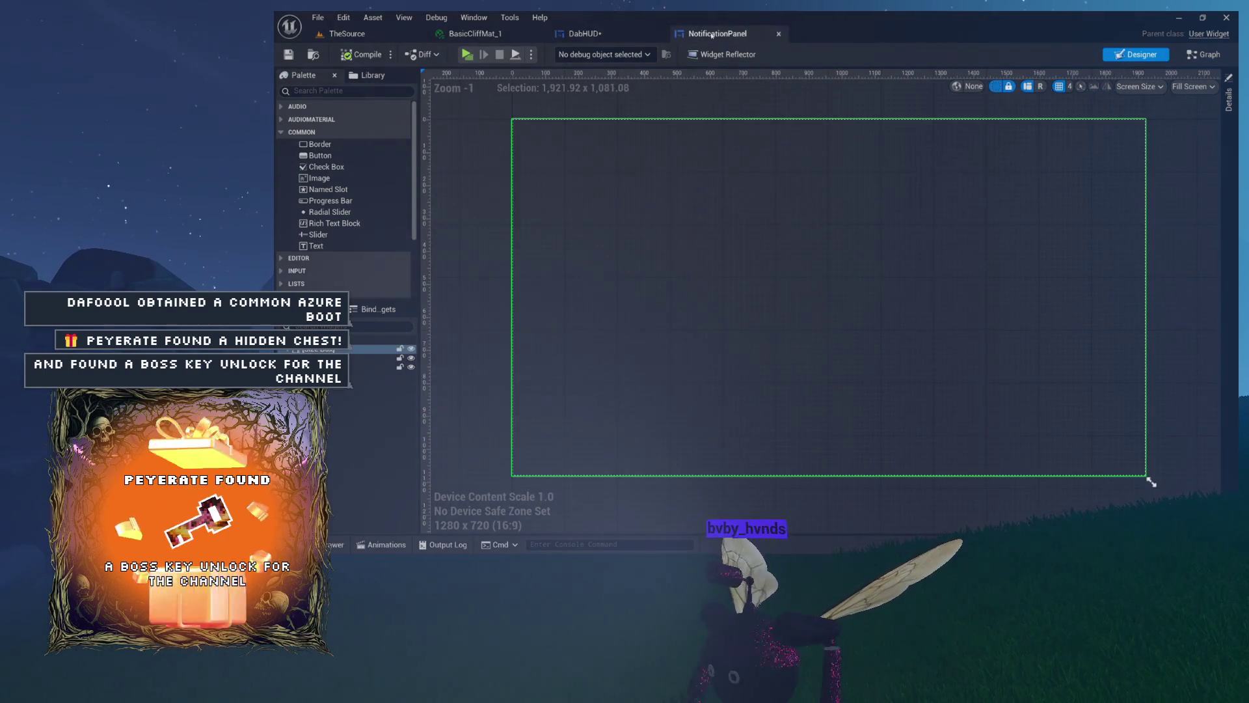
left_click(384, 367)
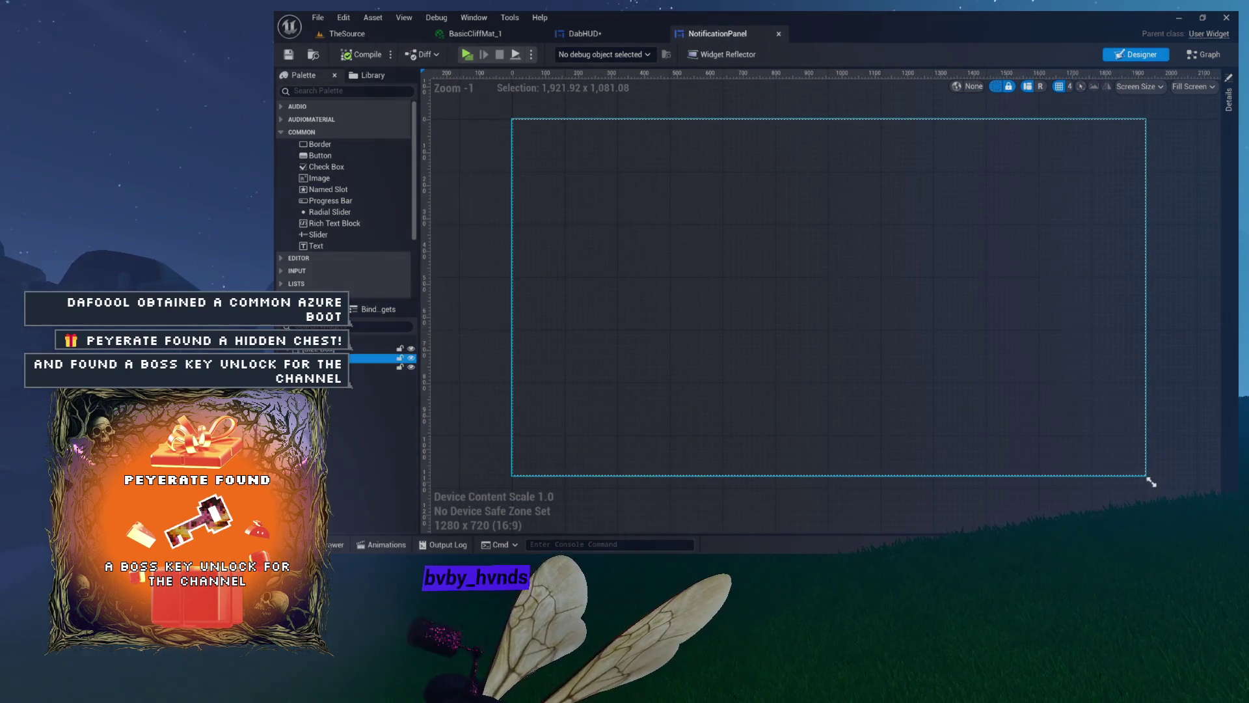
left_click(384, 349)
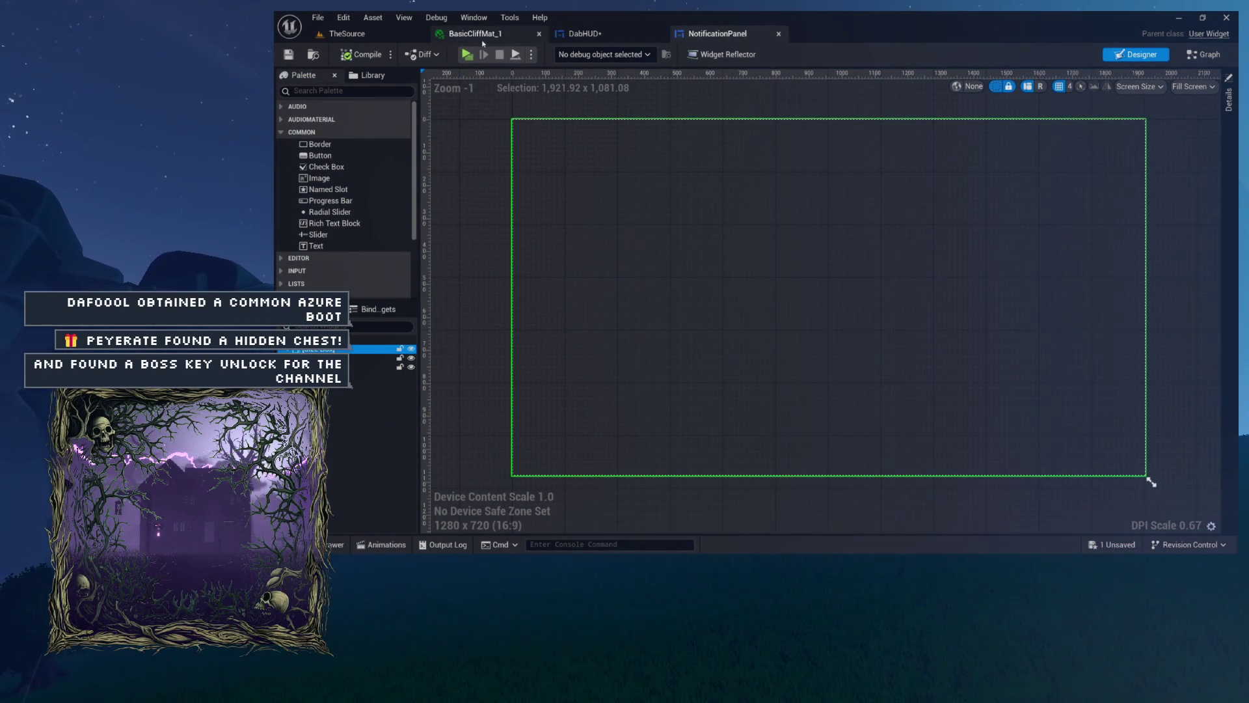
Close the BasicCliffMat_1 material and return to NotificationPanel with the Content Drawer open
left_click(533, 35)
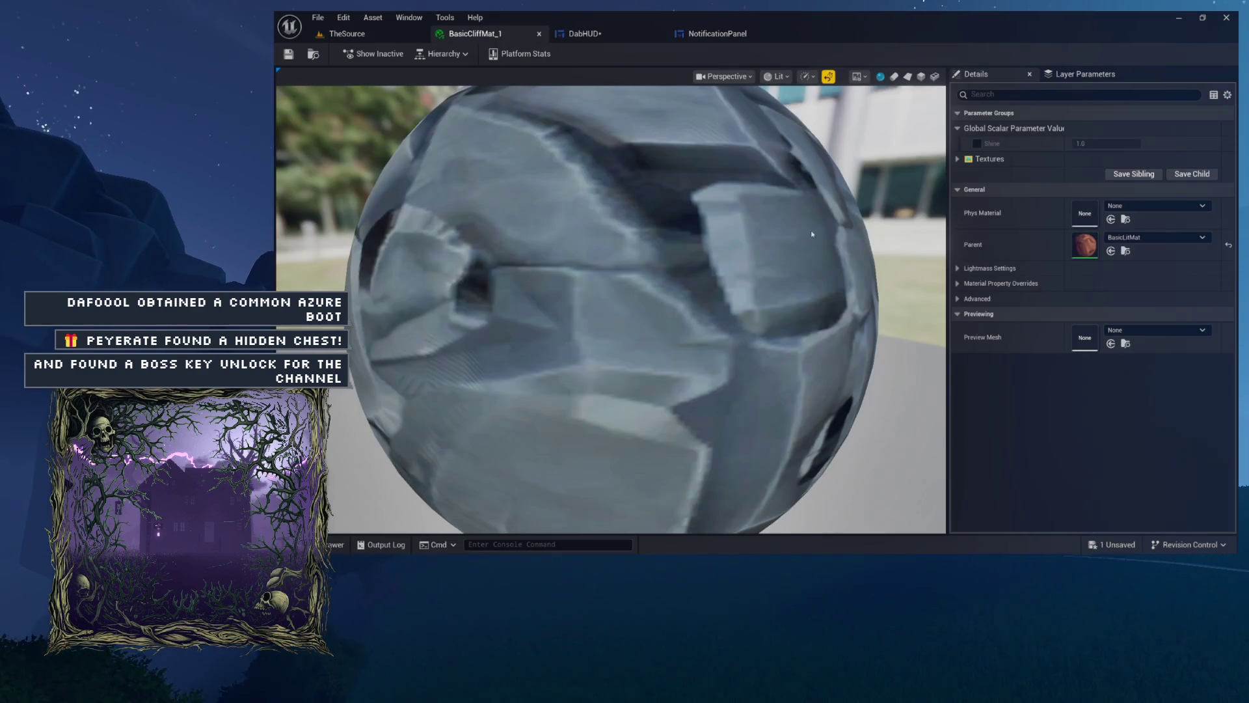
left_click(538, 34)
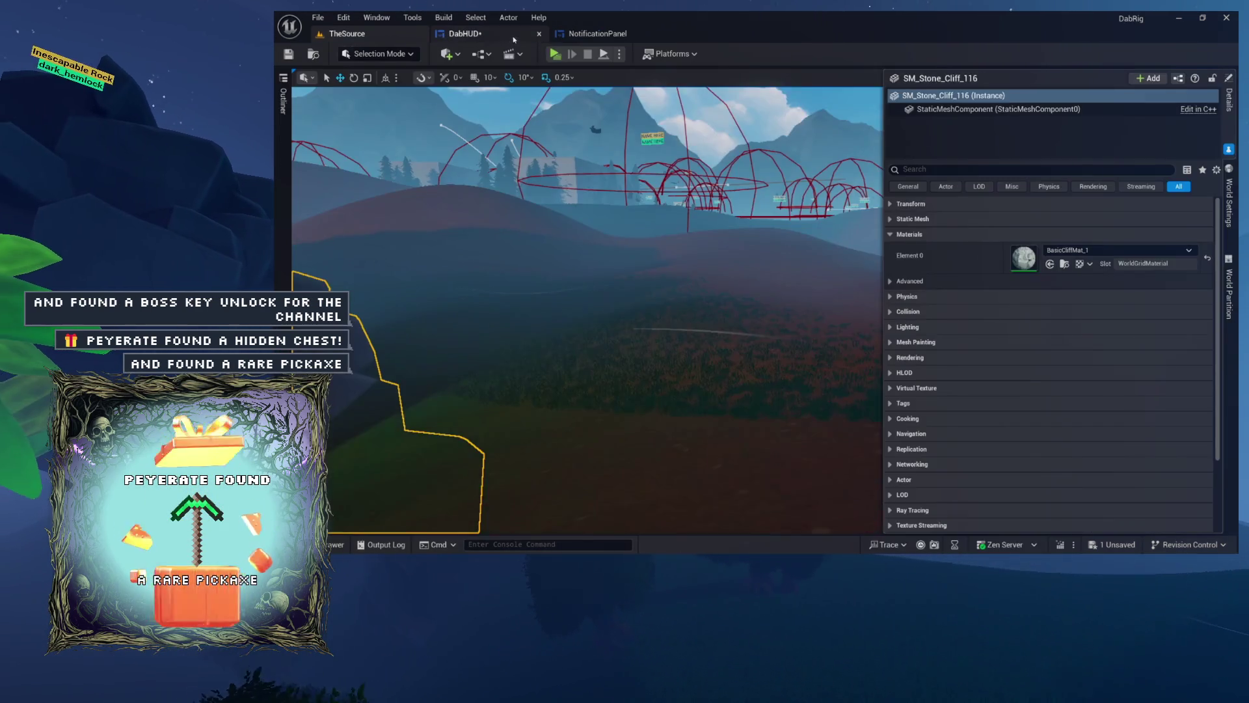
mouse_move(1062, 283)
left_mouse_down()
mouse_move(1046, 271)
mouse_move(1060, 294)
left_mouse_up()
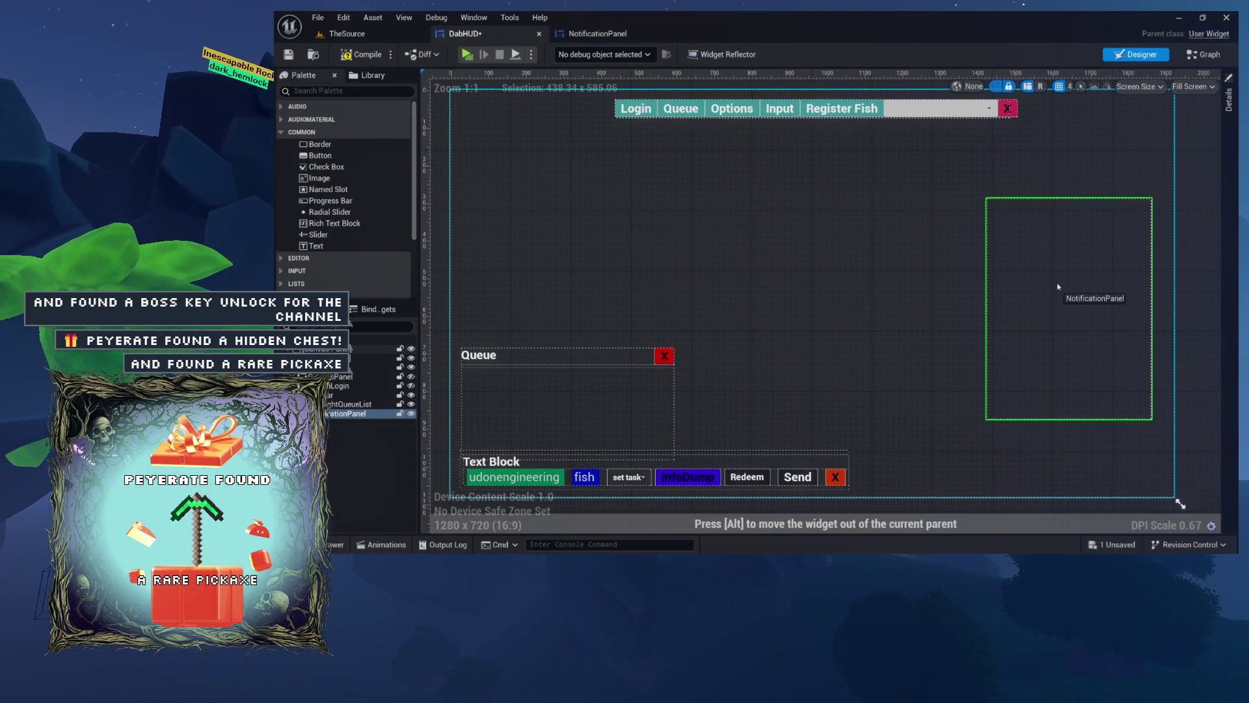
left_click(589, 34)
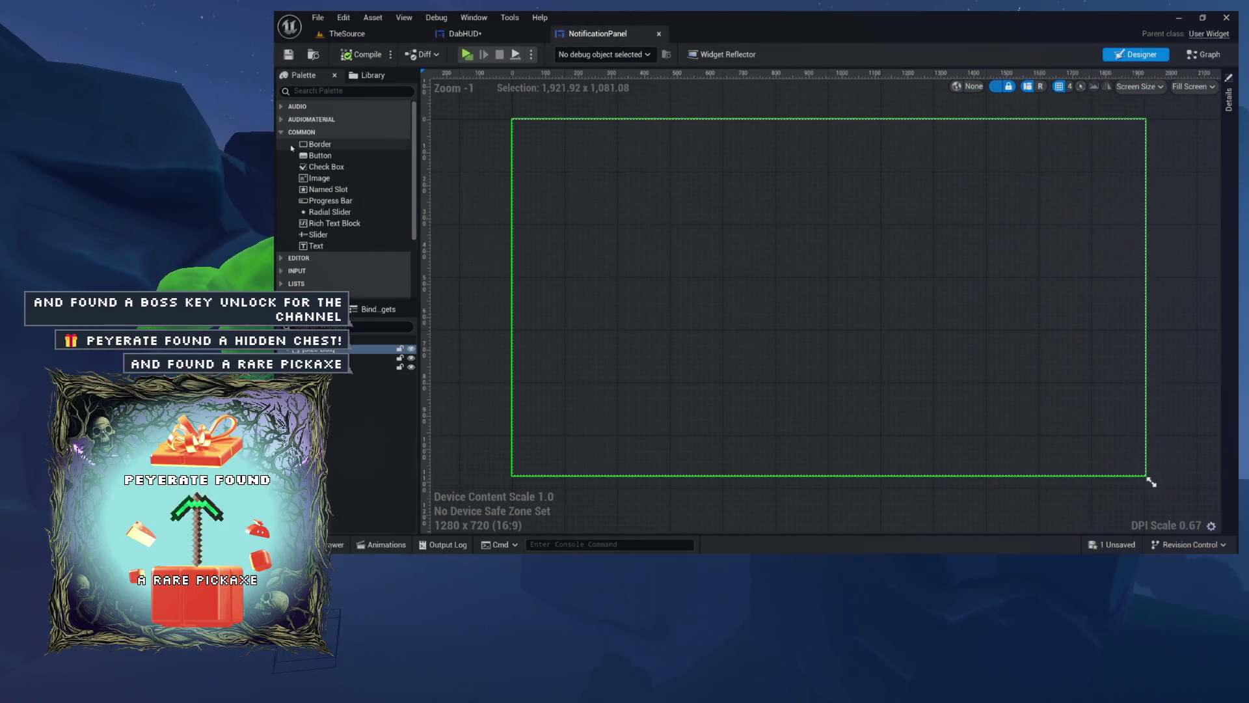
left_click(313, 56)
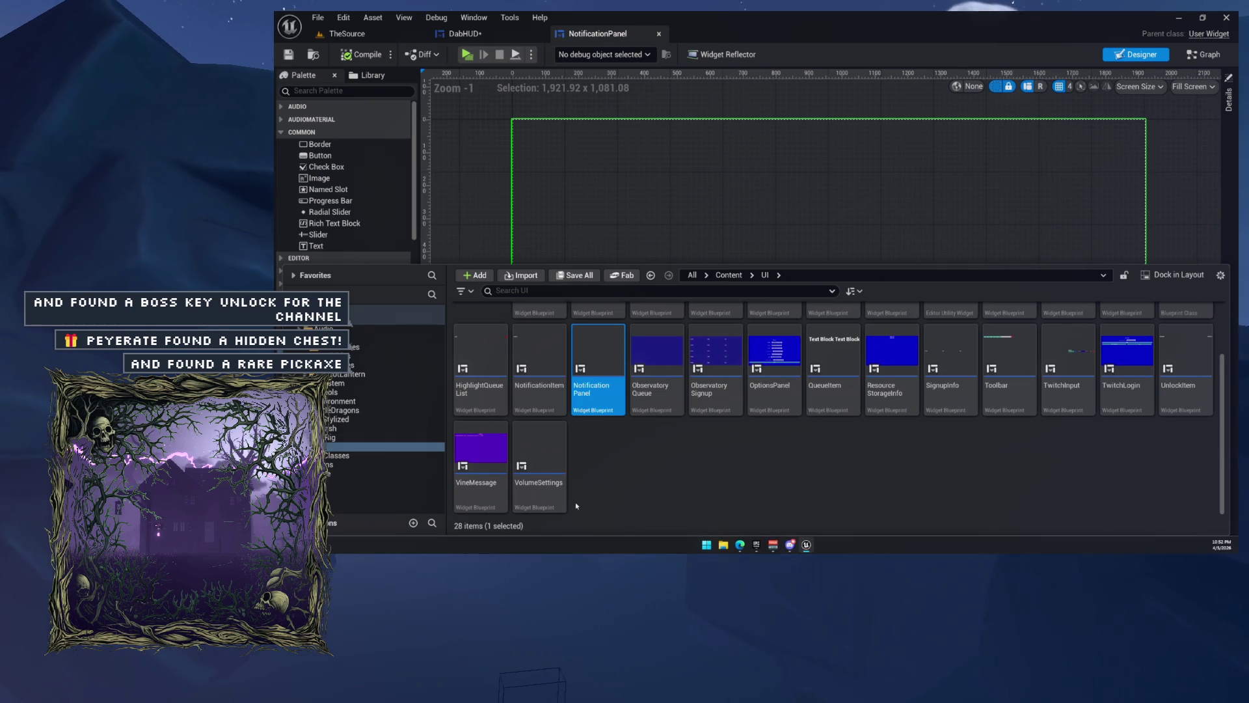
Add a User Widget-based Widget Blueprint to Content/UI and begin typing its name
right_click(595, 458)
mouse_move(720, 303)
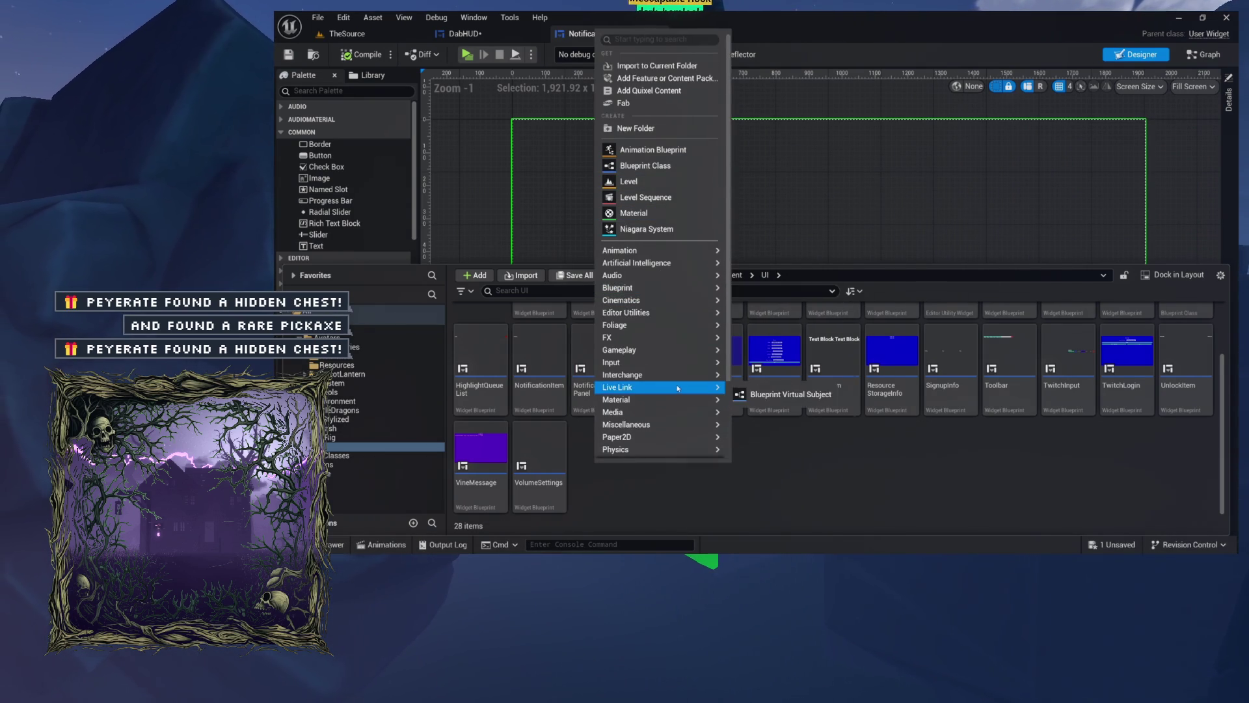
scroll(658, 387, "down", 2)
mouse_move(647, 420)
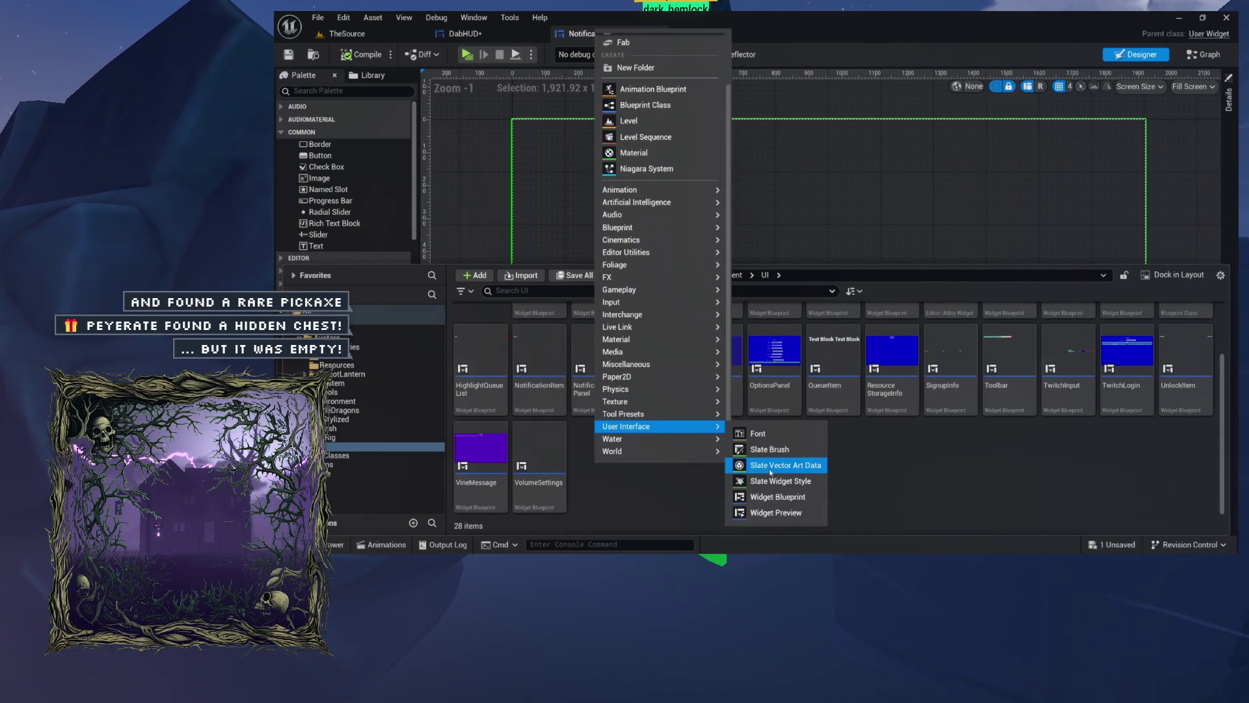
left_click(776, 496)
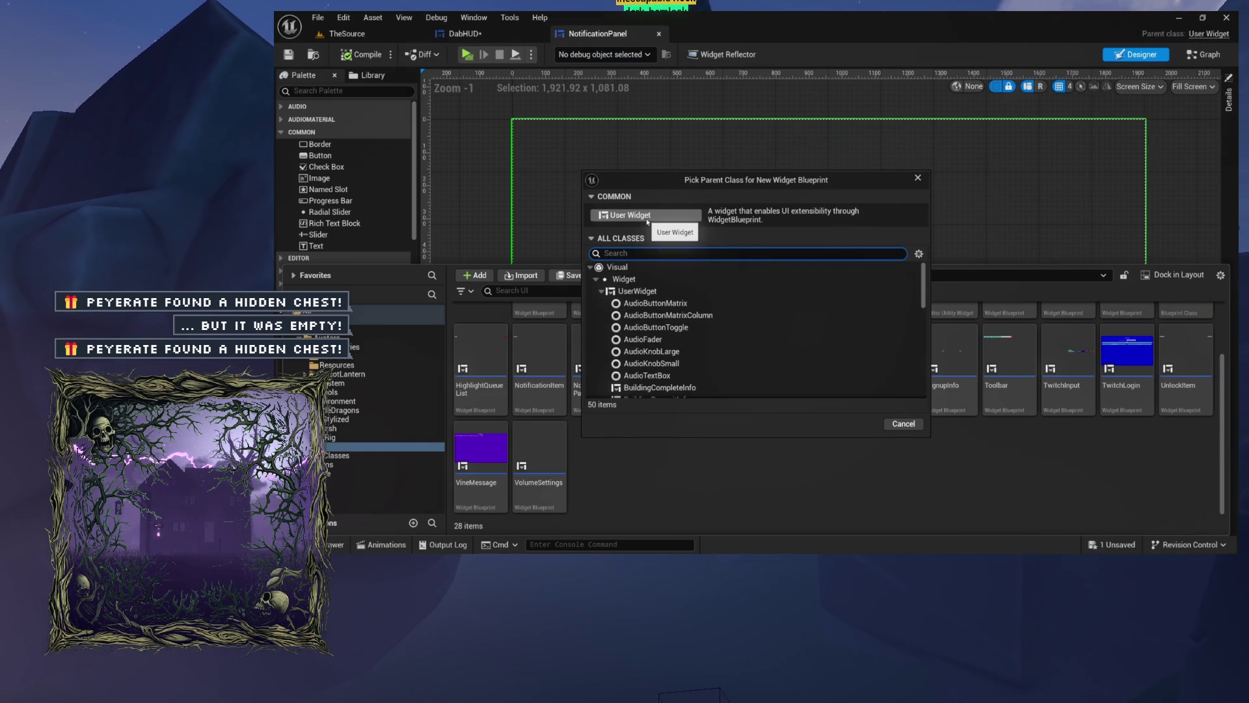
left_click(648, 221)
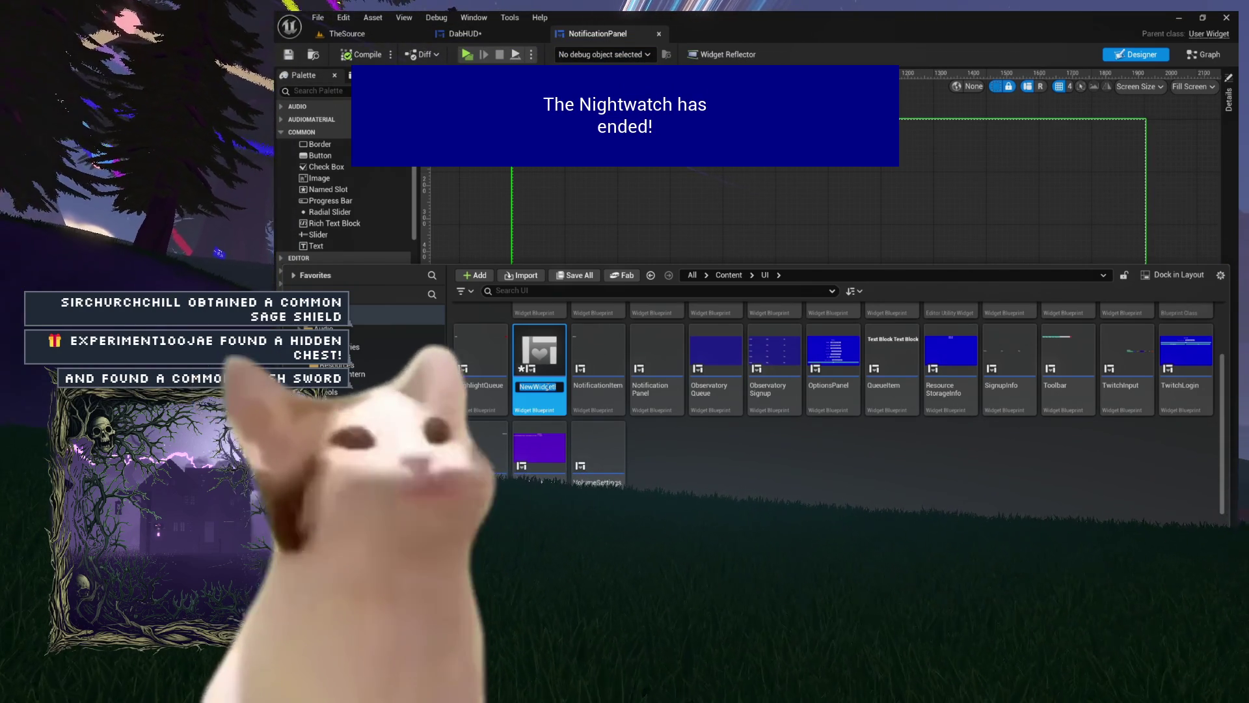
type("EventPanel")
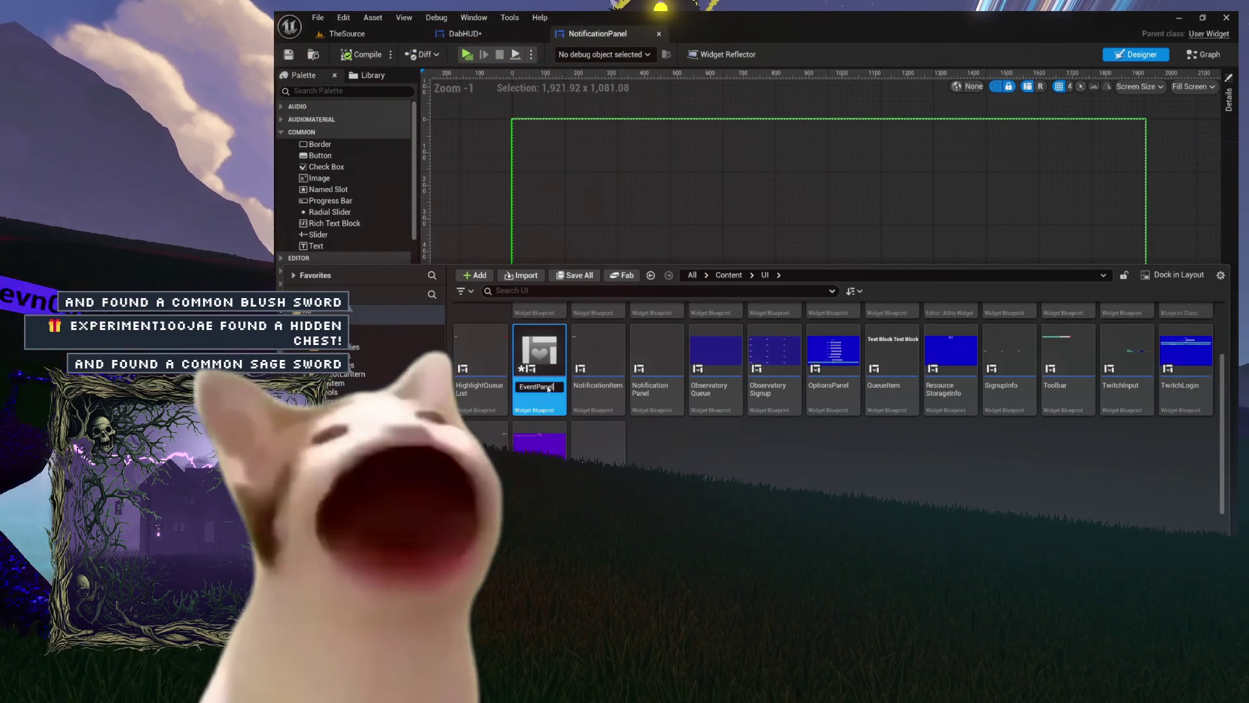
Confirm the name EventPanel and open the new widget blueprint
key("Return")
double_click(549, 389)
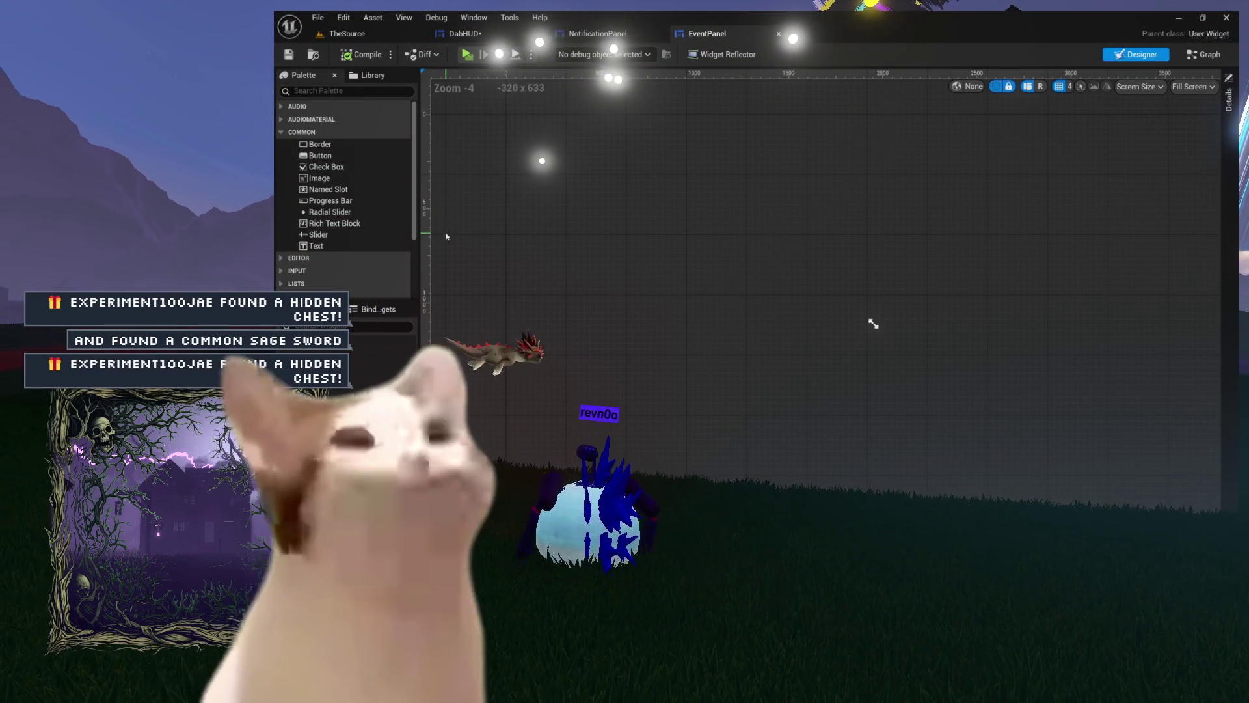
left_click_drag(874, 324, 1152, 482)
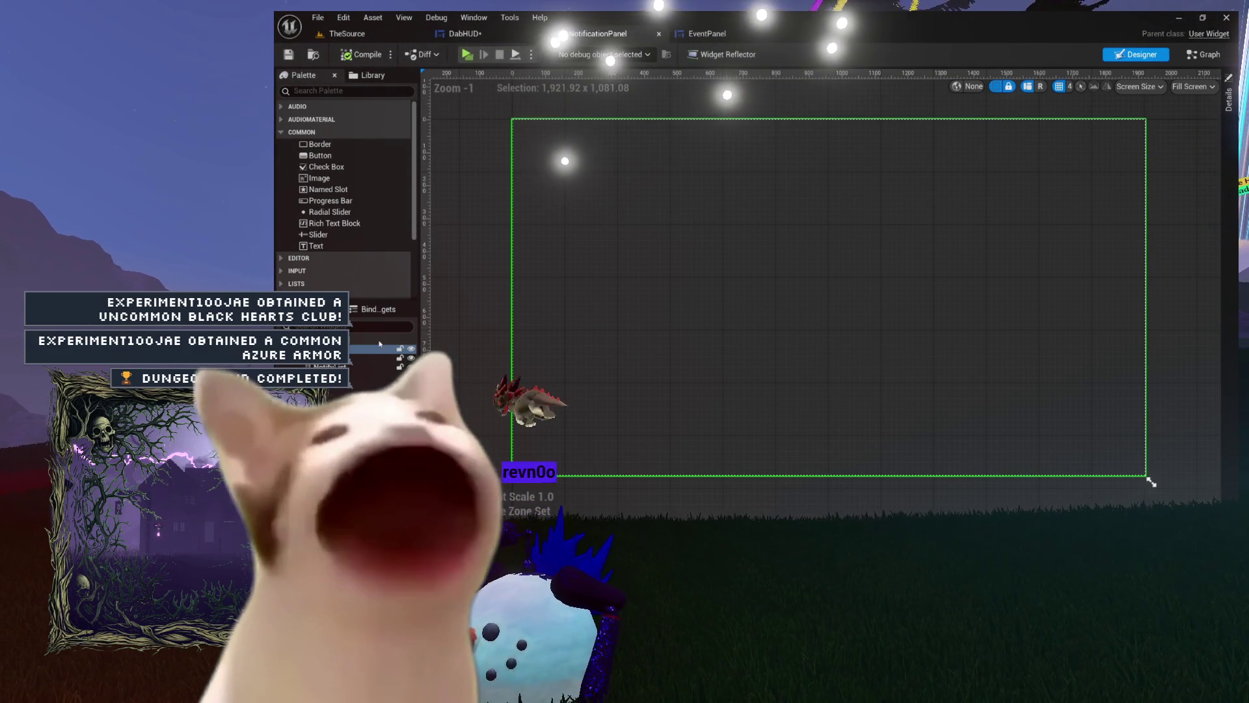
Switch NotificationPanel to its graph and open the AddNotification function
left_click(1204, 54)
scroll(808, 319, "down", 4)
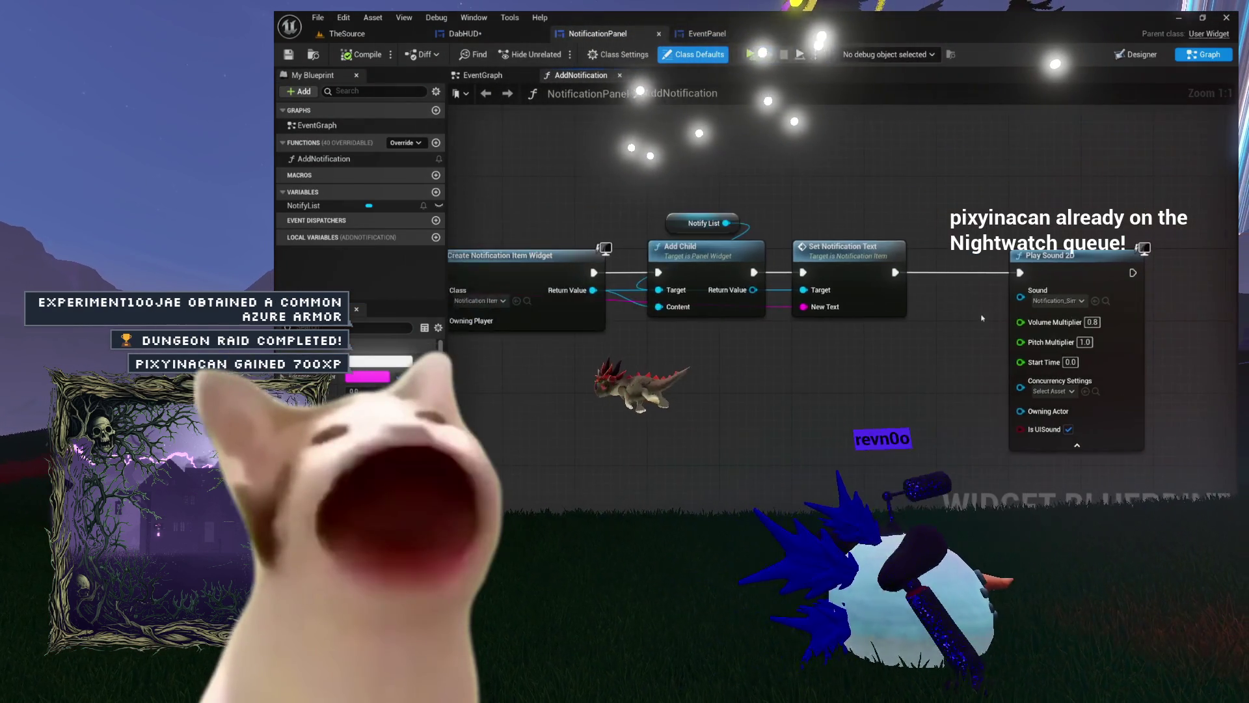
left_click(482, 75)
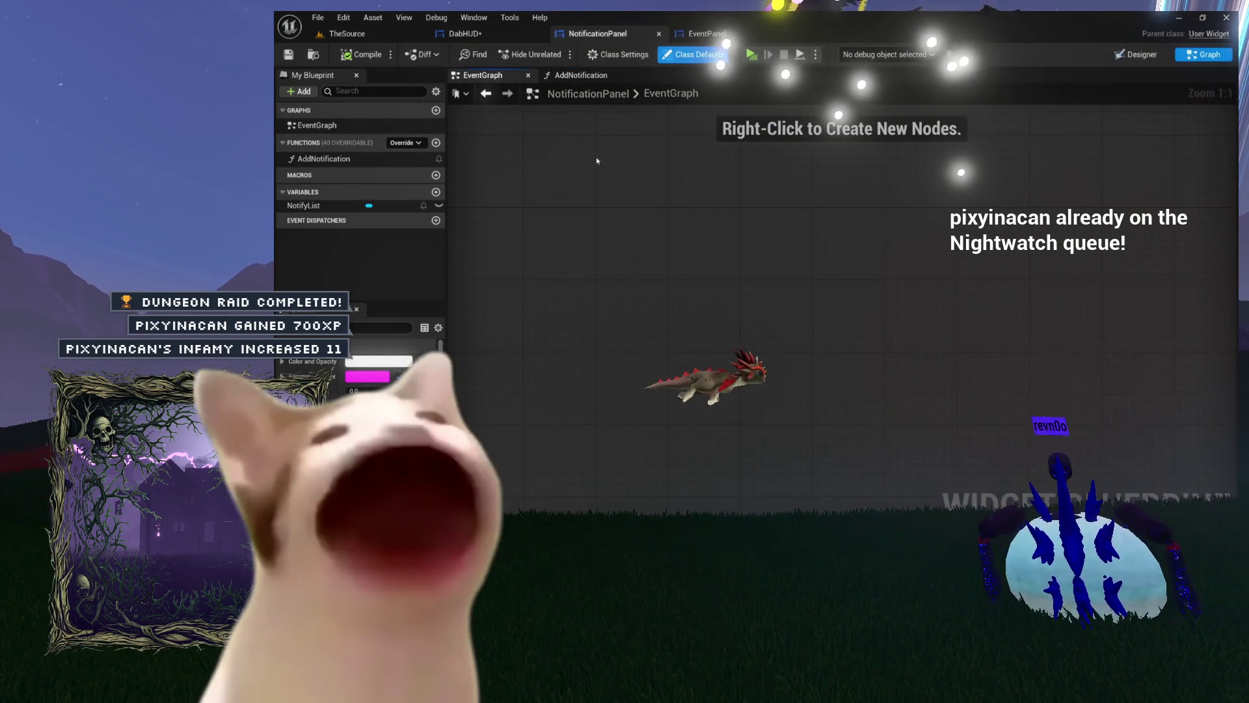
double_click(313, 158)
left_click_drag(516, 162, 962, 307)
scroll(940, 303, "up", 2)
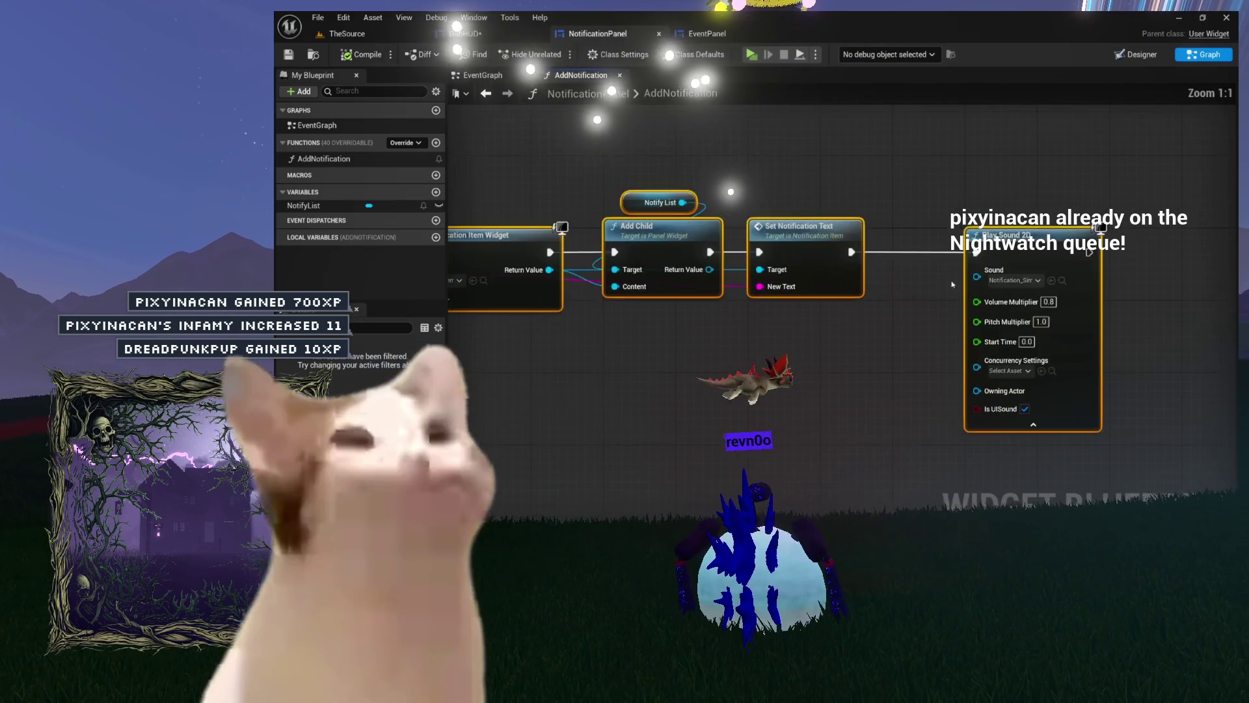
left_click(835, 319)
Inspect AddNotification's Notify List, Add Child, Play Sound 2D and Set Notification Text nodes
left_click_drag(844, 156, 855, 284)
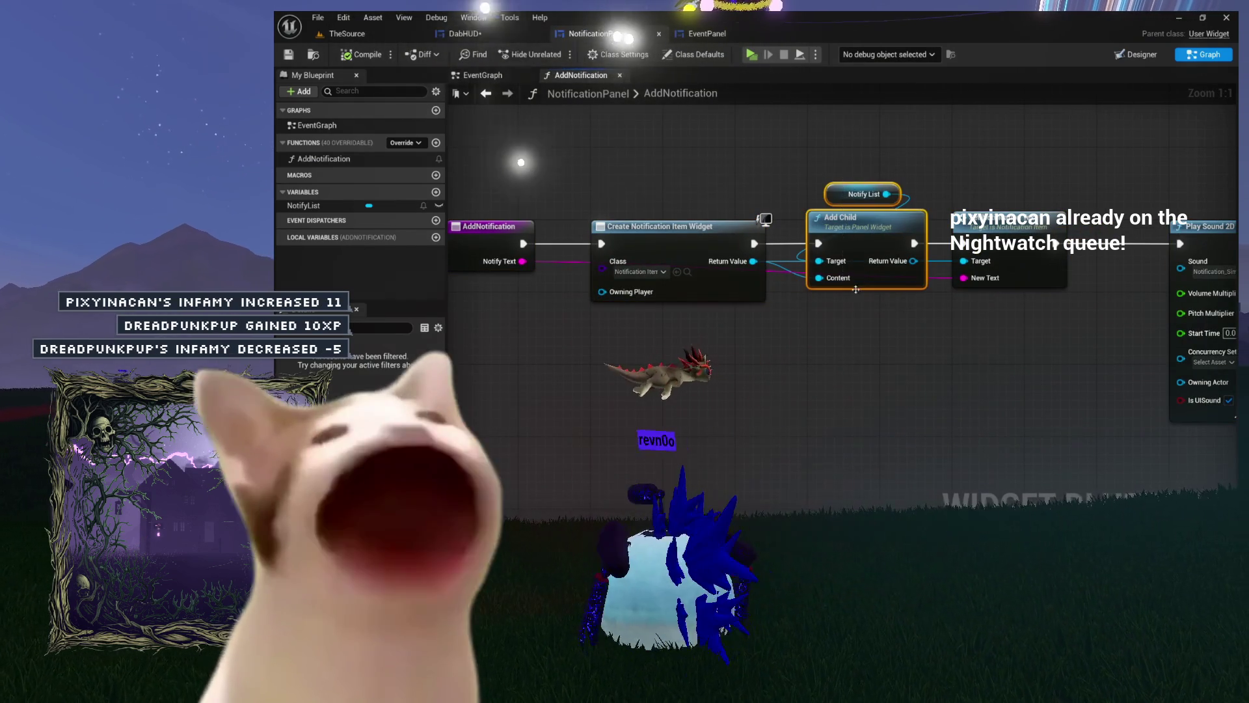
left_click_drag(785, 356, 928, 356)
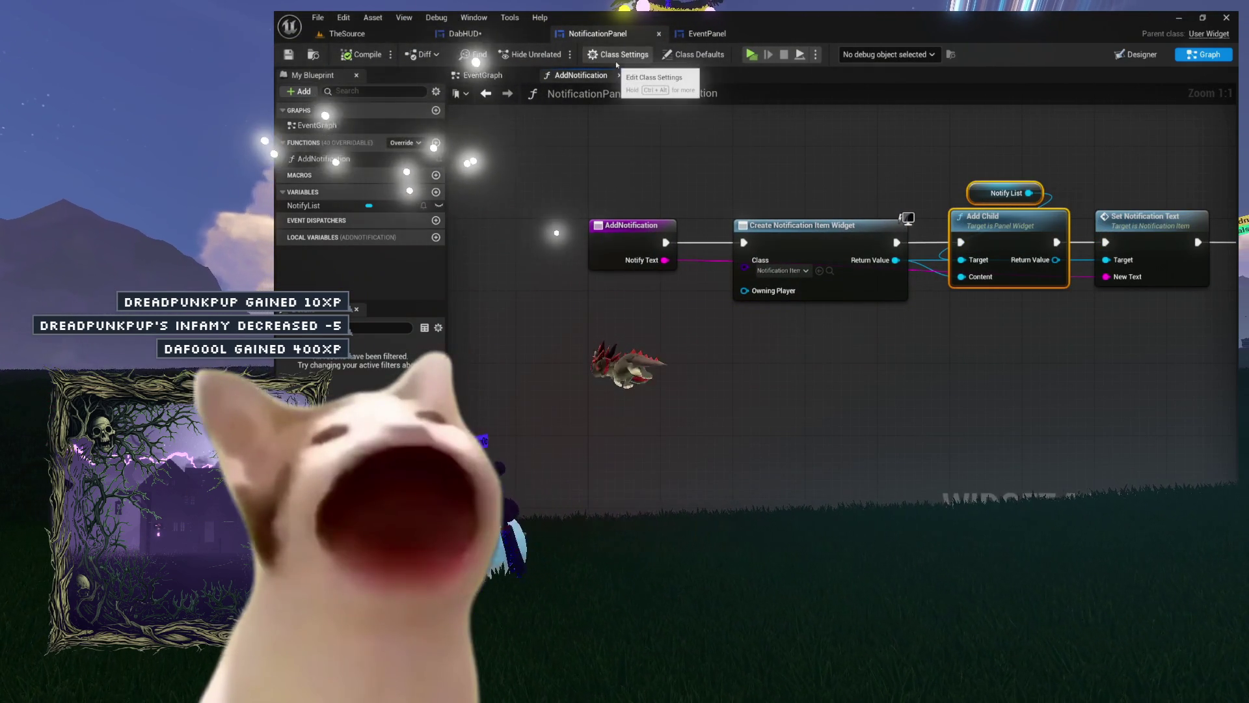
left_click_drag(856, 130, 693, 130)
mouse_move(1009, 227)
left_mouse_down()
mouse_move(775, 228)
mouse_move(1058, 228)
mouse_move(1125, 243)
left_mouse_up()
left_click(775, 228)
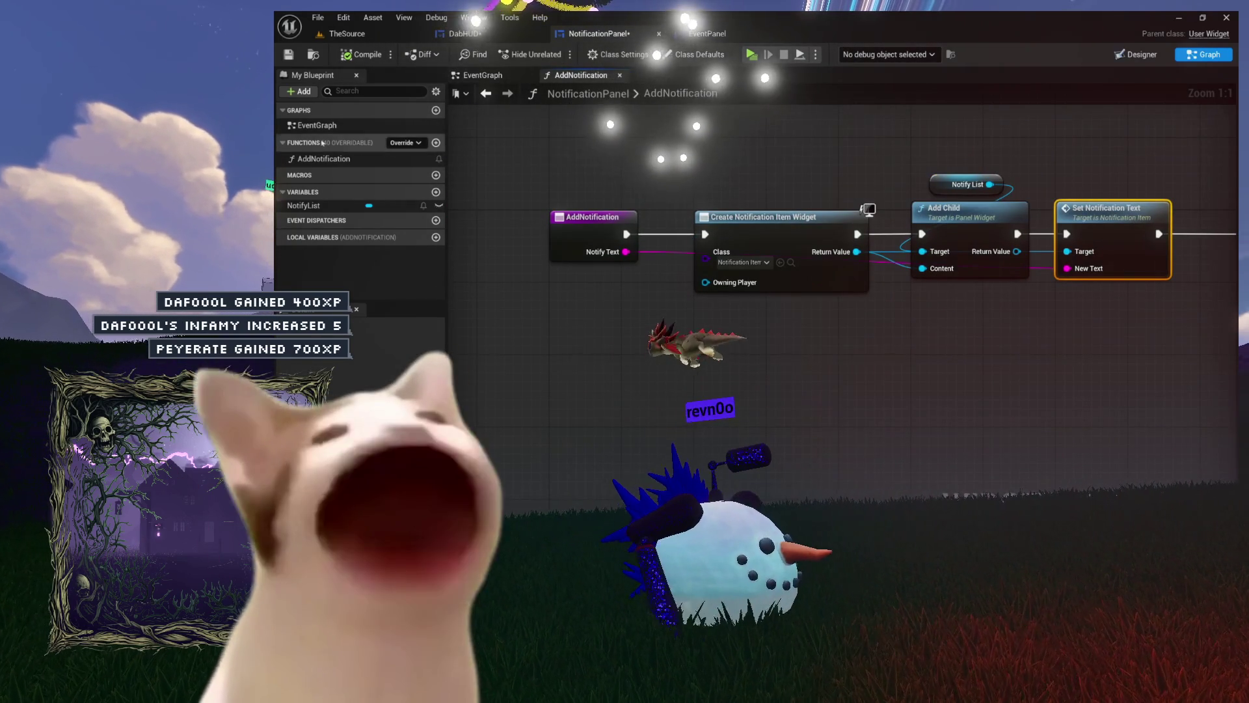
right_click(327, 159)
Find every blueprint calling AddNotification and open the Observatory Announce caller
mouse_move(390, 221)
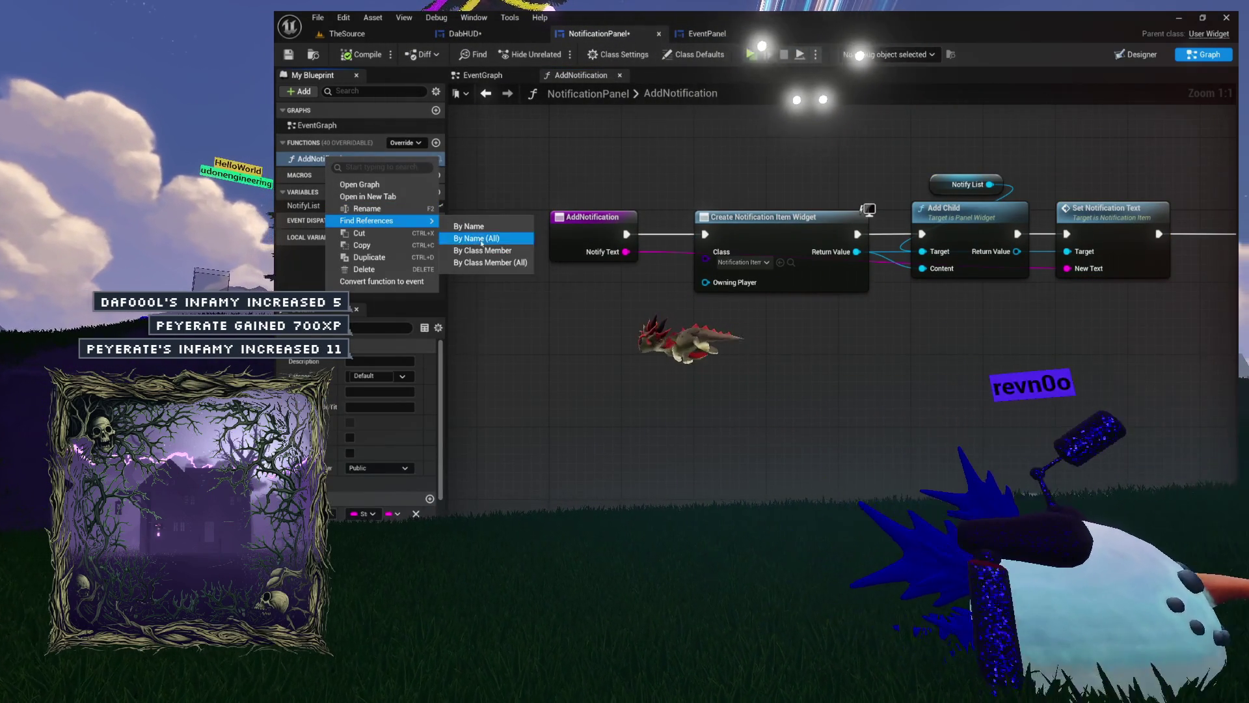
left_click(485, 261)
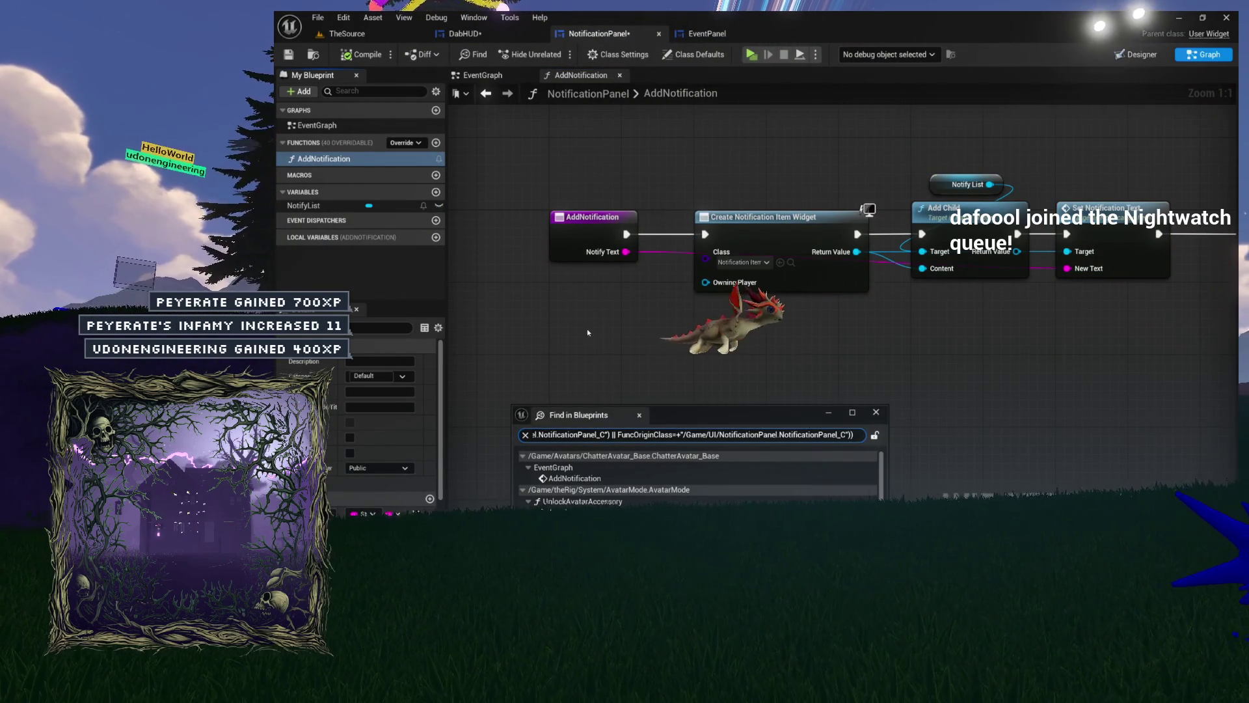
mouse_move(651, 413)
left_mouse_down()
mouse_move(726, 334)
mouse_move(808, 188)
left_mouse_up()
scroll(800, 246, "down", 1)
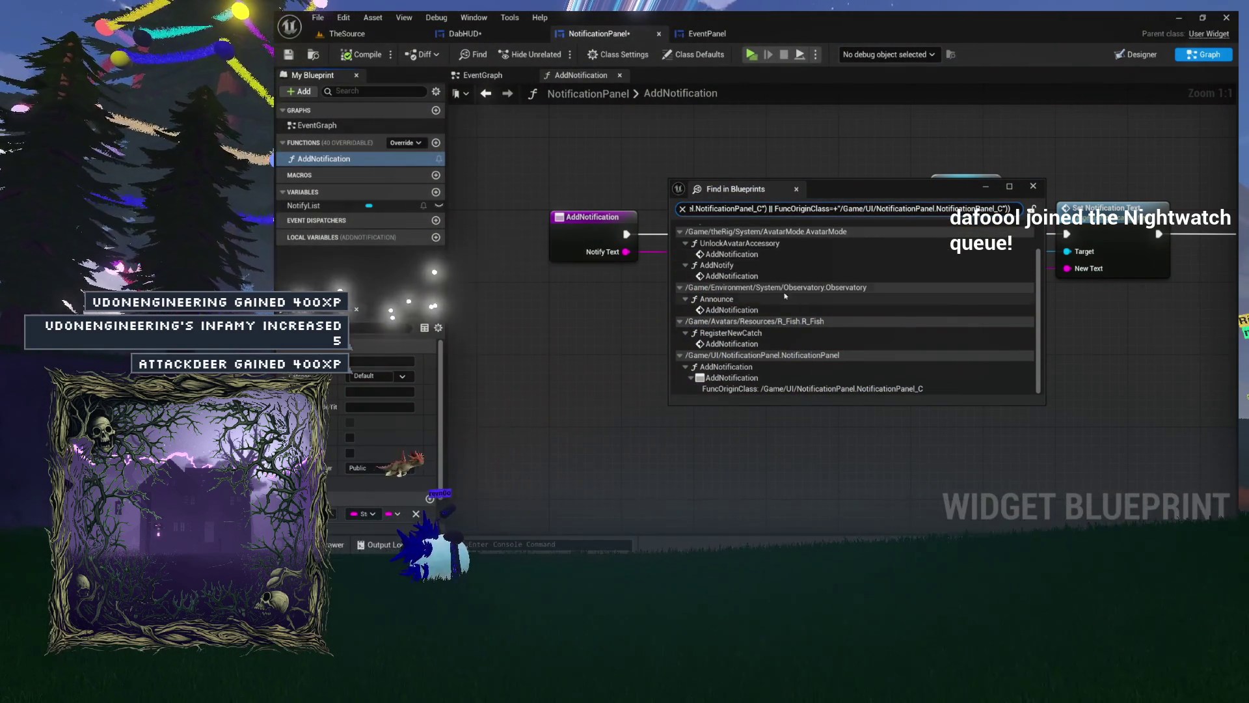
double_click(749, 310)
Open AvatarMode's UnlockAvatarAccessory call to Add Notification and step into the function
mouse_move(858, 191)
left_mouse_down()
mouse_move(949, 359)
mouse_move(916, 251)
left_mouse_up()
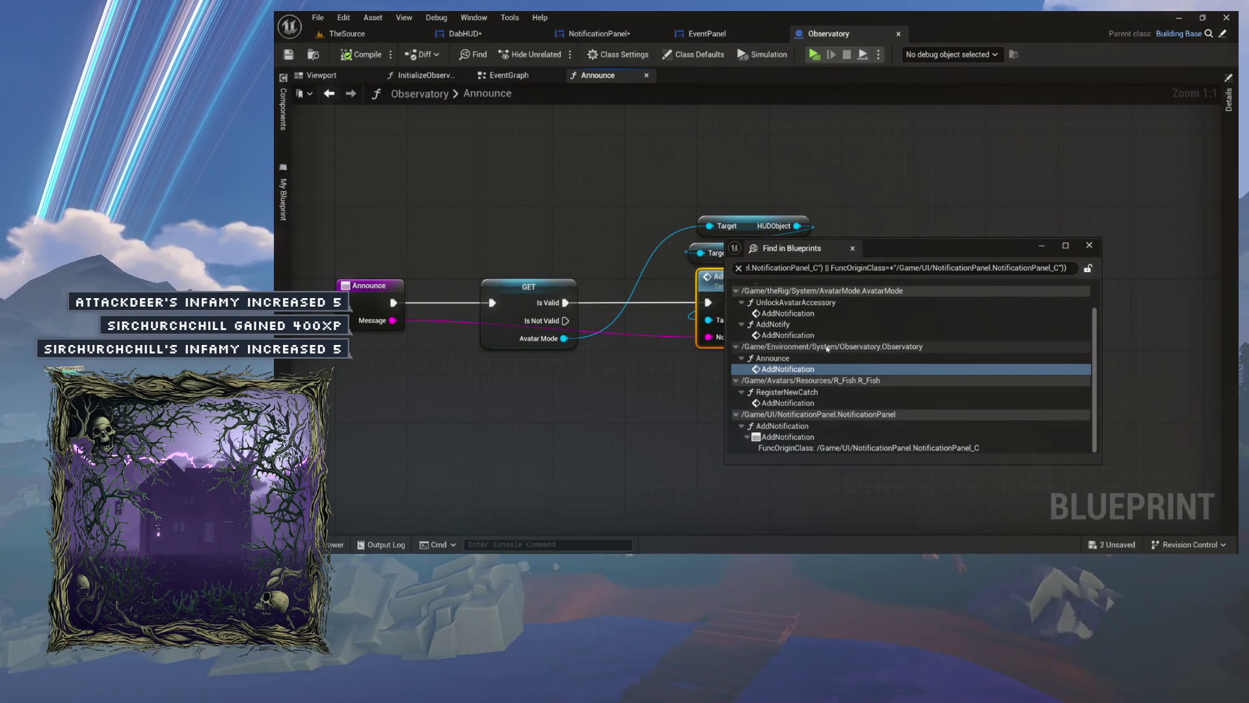
left_click(834, 313)
double_click(788, 313)
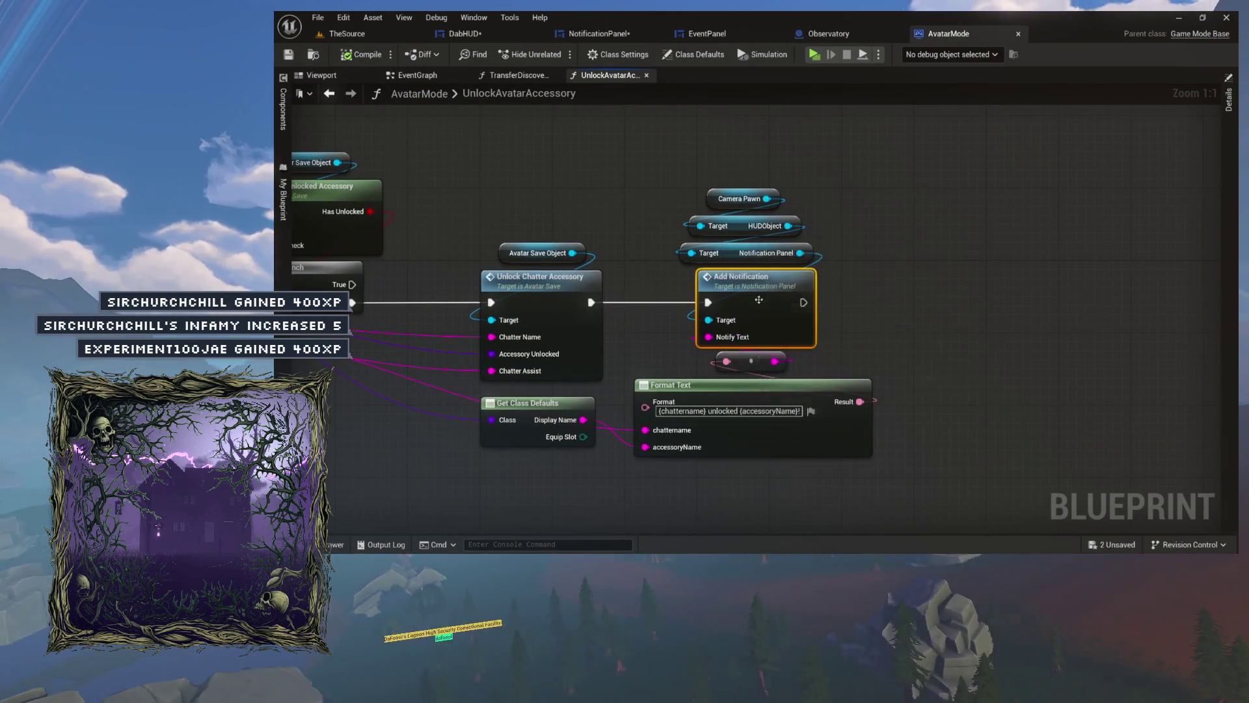
double_click(754, 298)
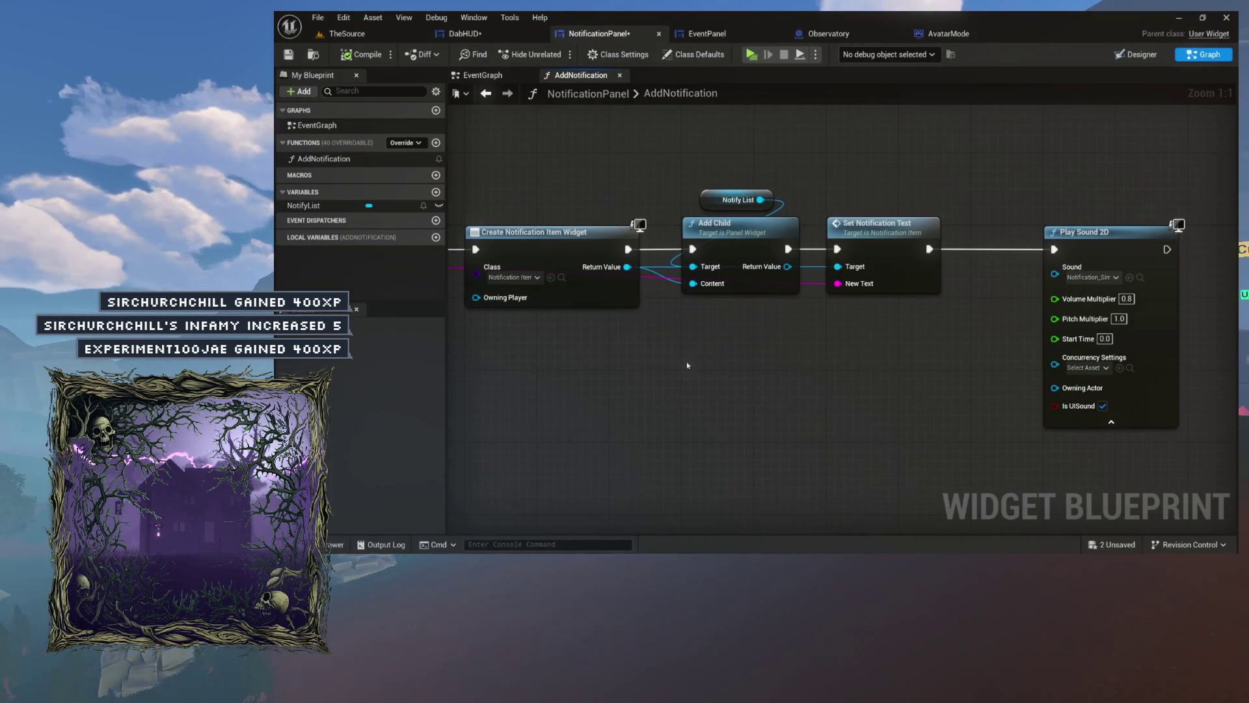
Inspect the Play Sound 2D and Create Notification Item Widget nodes in AddNotification
left_click(918, 286)
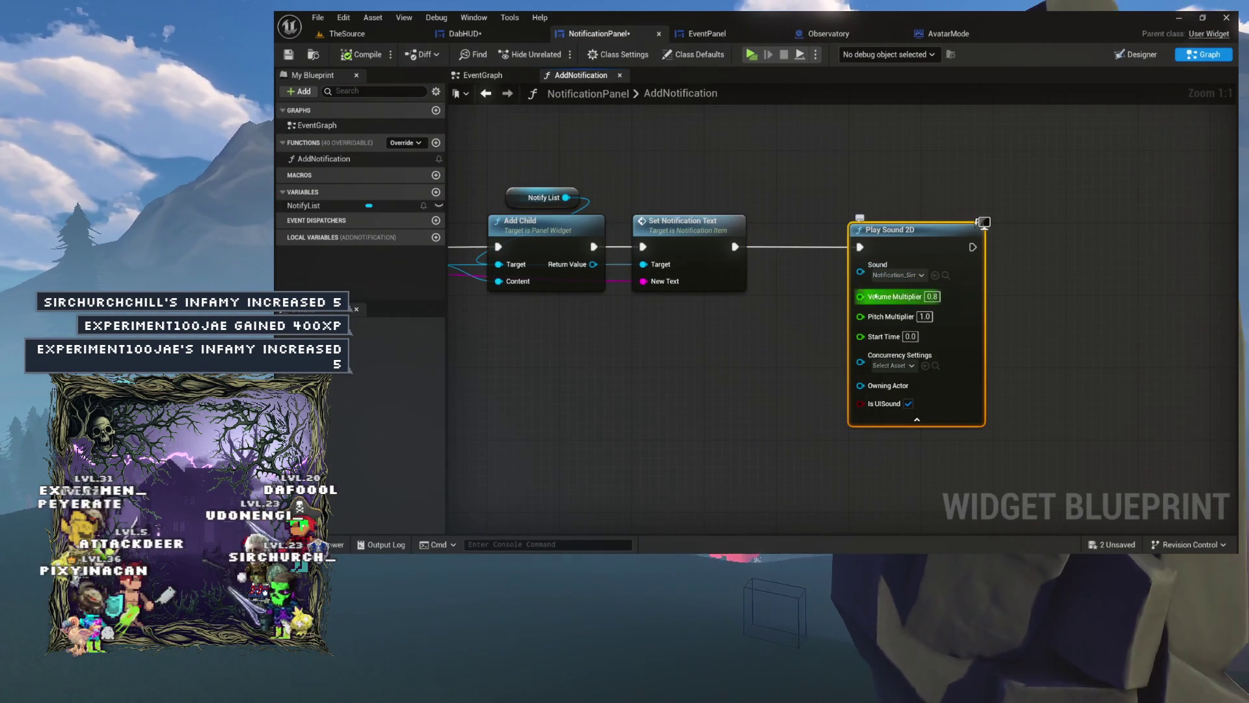
left_click_drag(767, 353, 1034, 360)
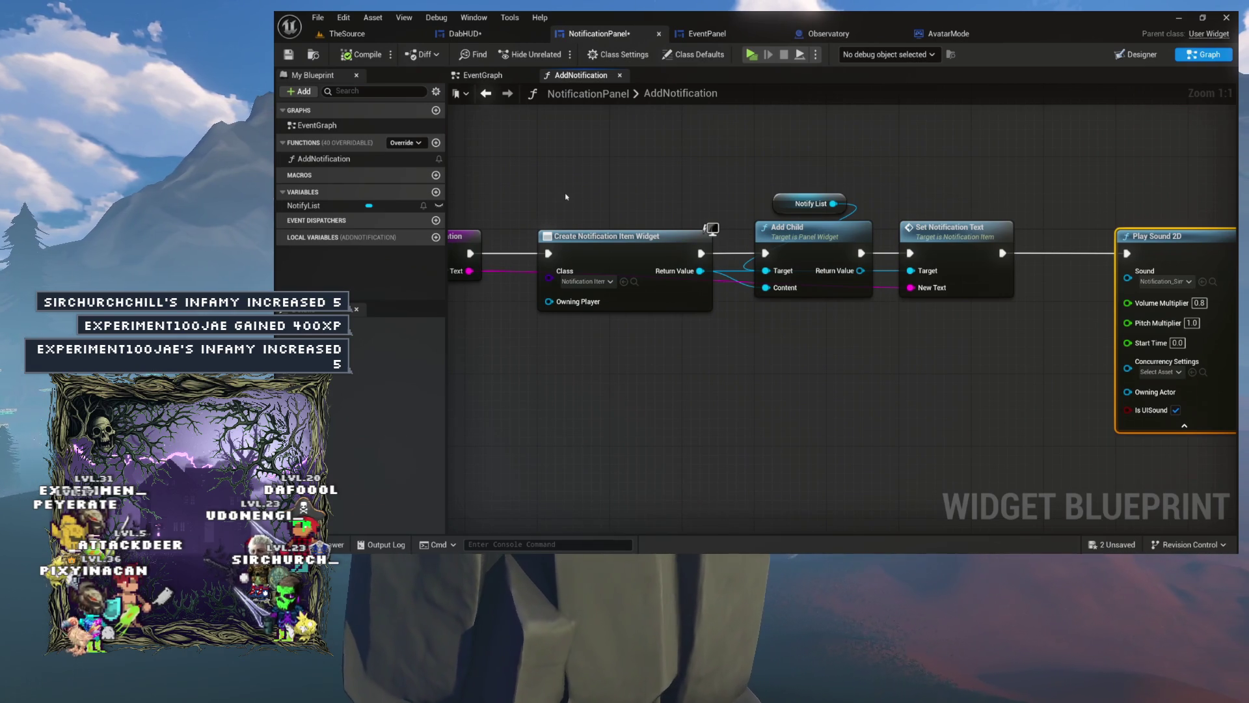
left_click(483, 75)
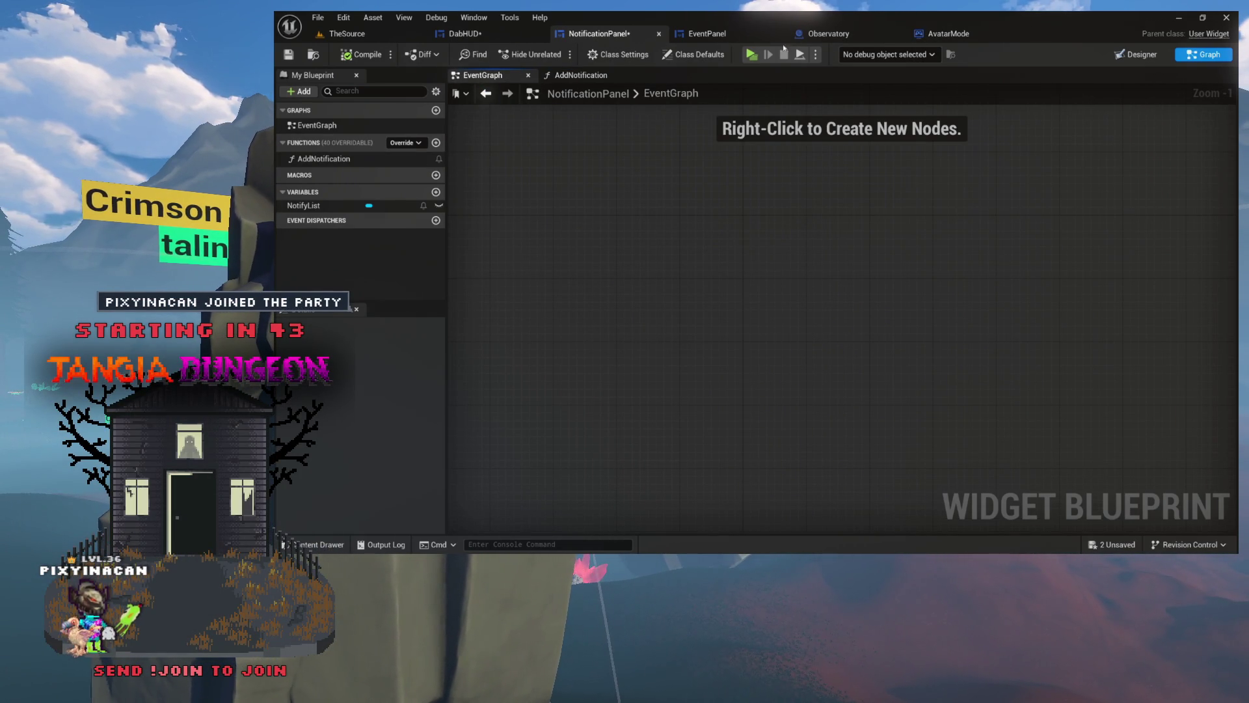
After glancing at EventPanel, save NotificationPanel and show the Content/UI folder's 29 assets
left_click(733, 36)
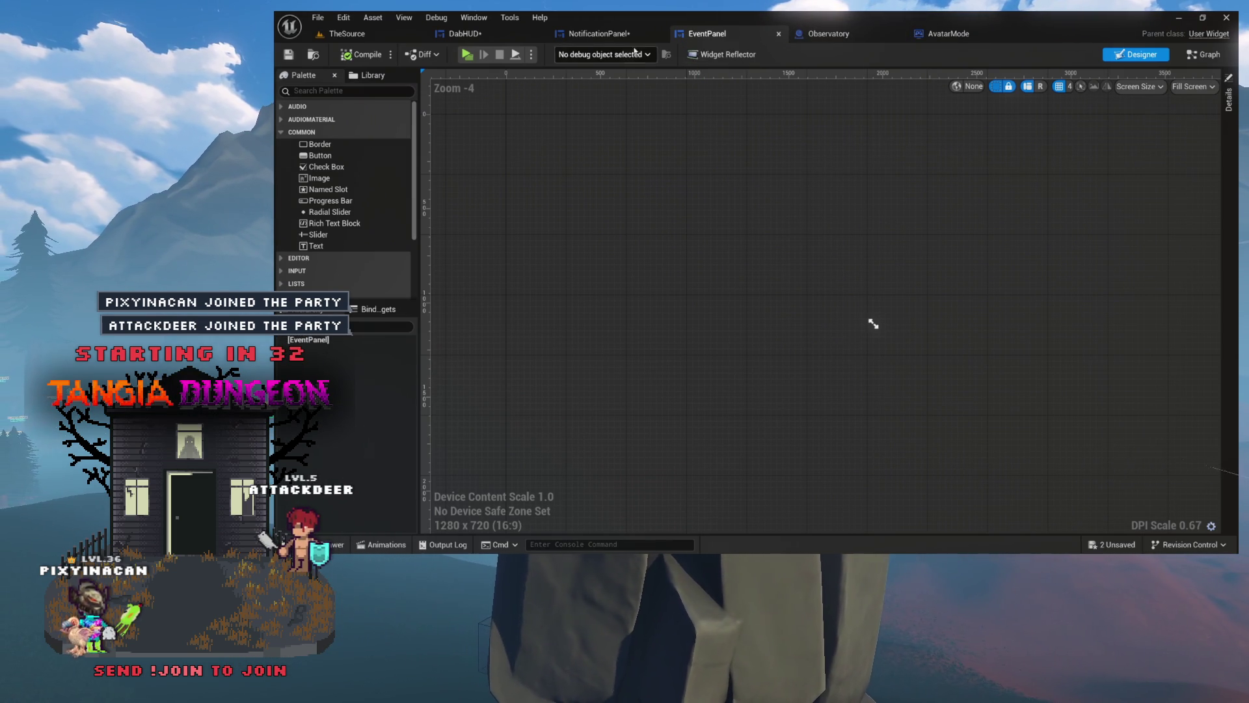
left_click(614, 34)
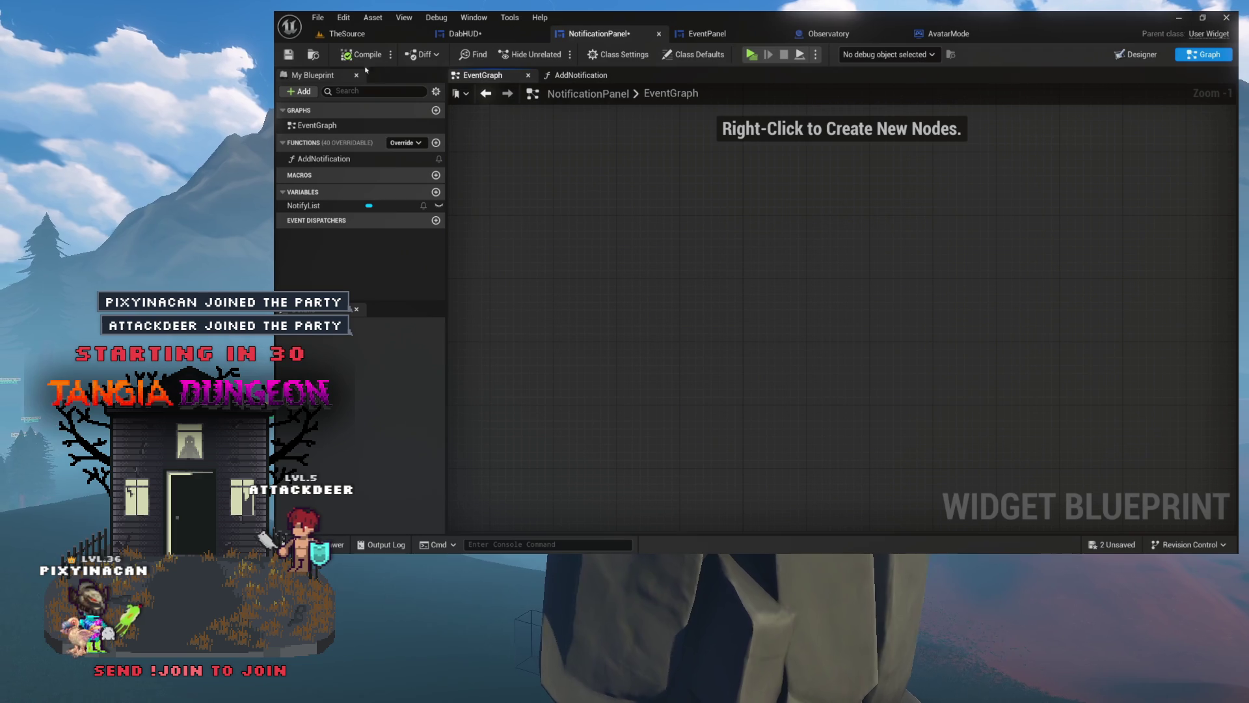
left_click(290, 54)
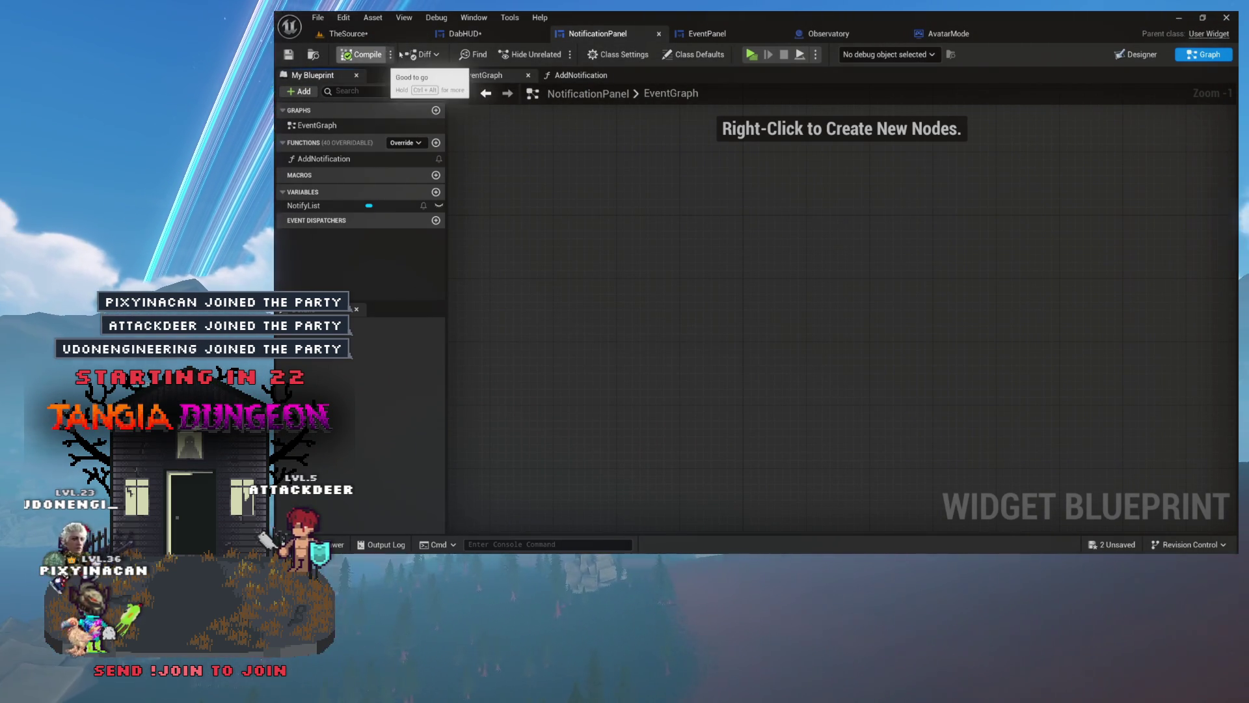
left_click(313, 54)
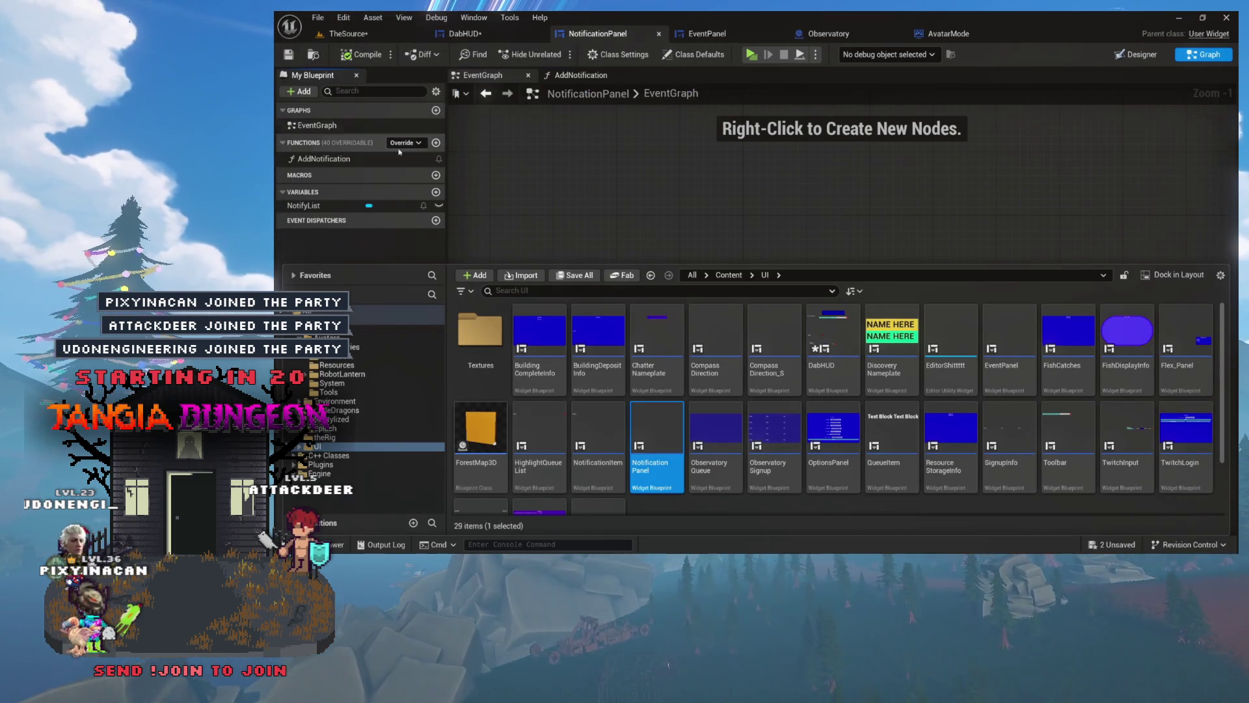
Return to NotificationPanel's AddNotification graph and open the NotificationItem widget blueprint
left_click(585, 167)
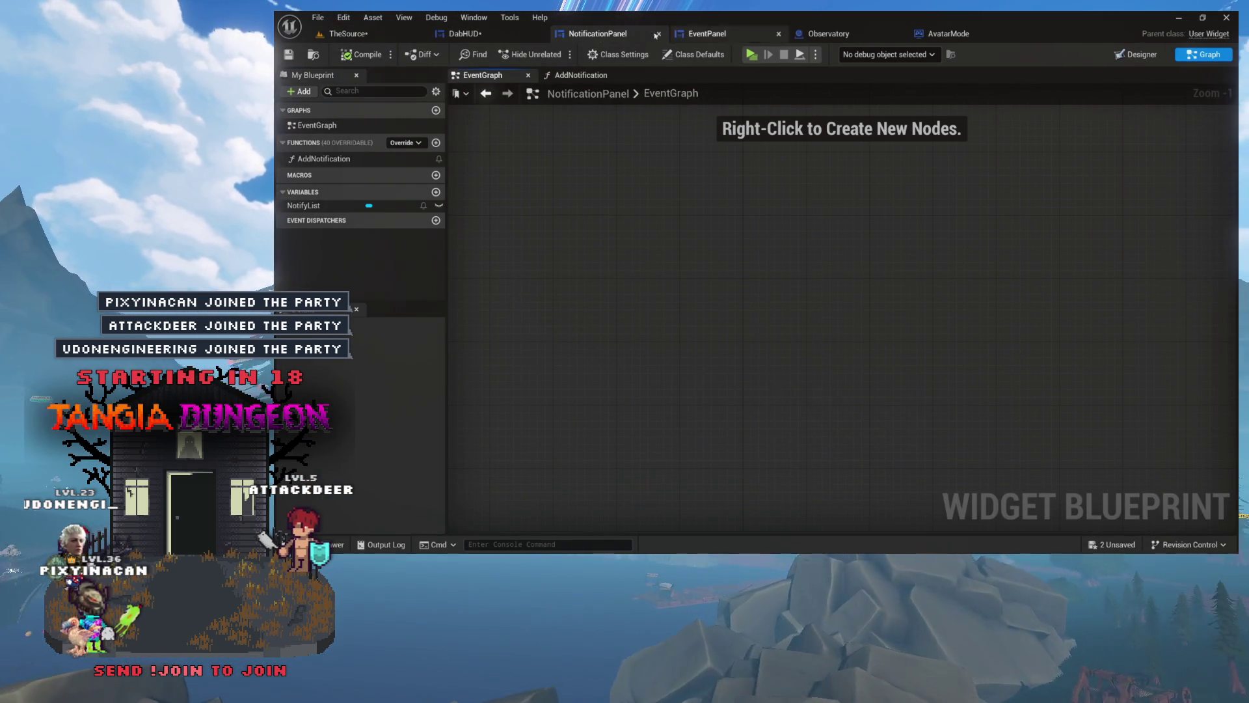
left_click(537, 39)
left_click(631, 36)
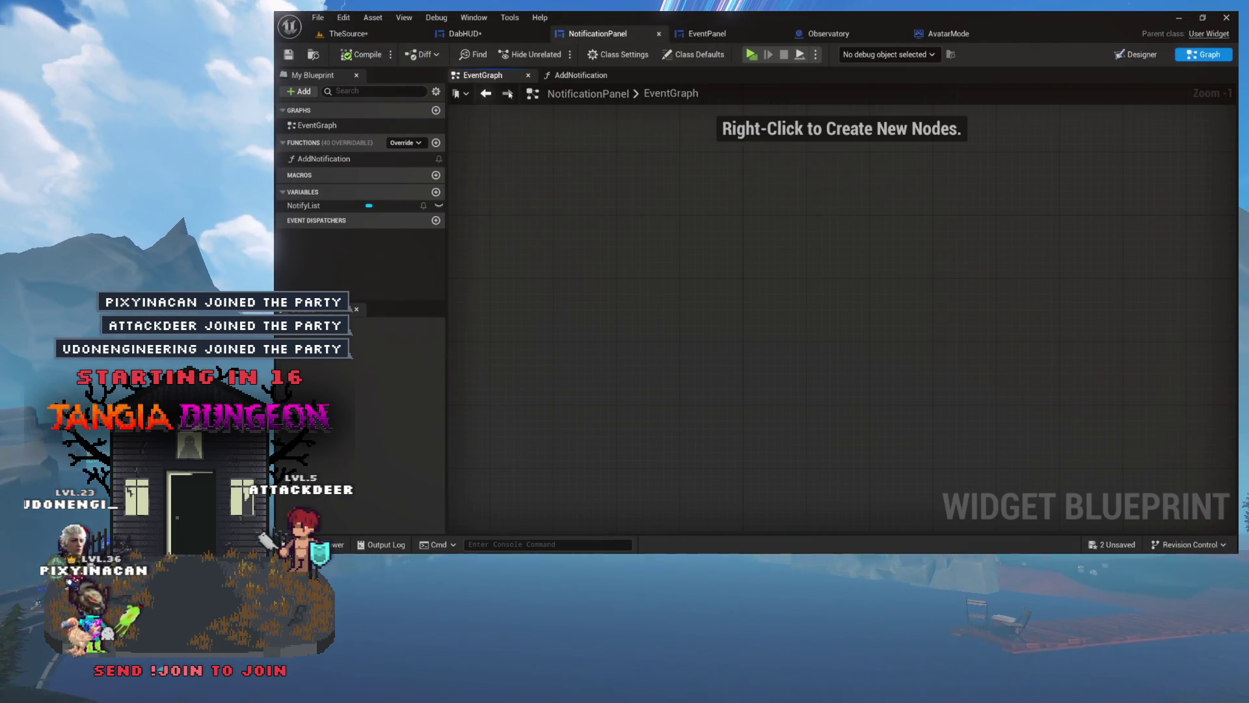
left_click(588, 75)
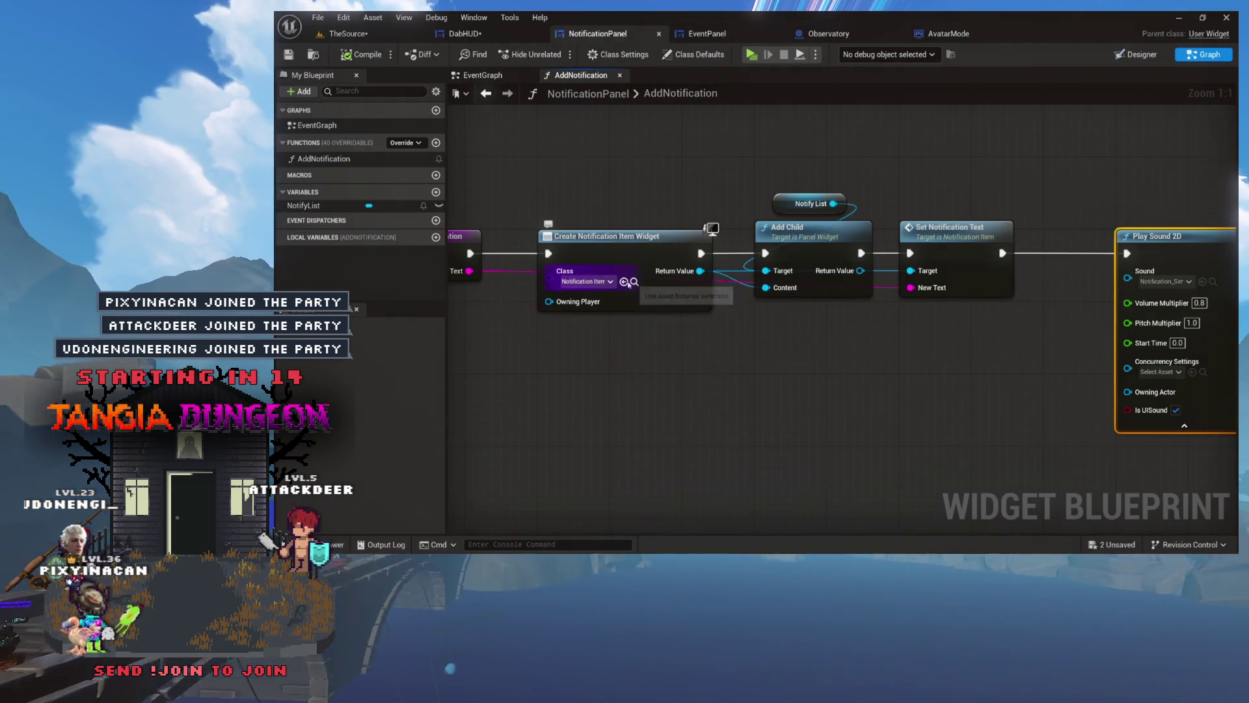
key("ctrl+space")
left_click(585, 432)
double_click(586, 432)
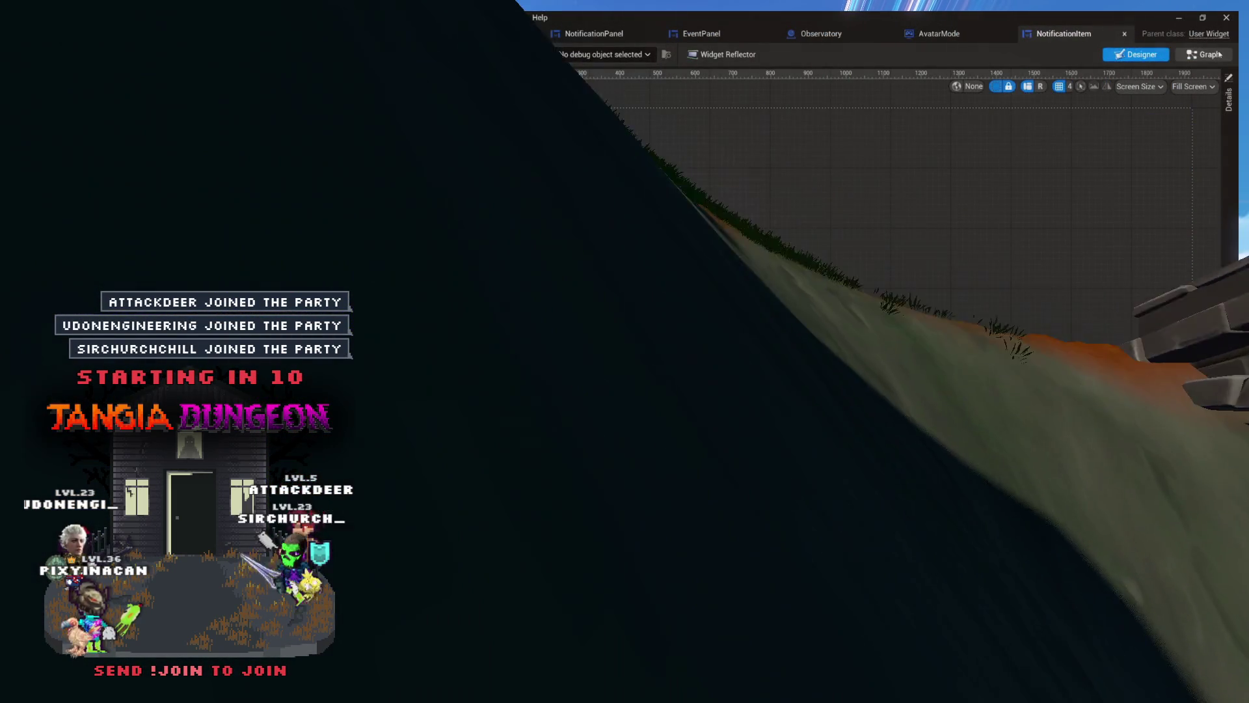
Review NotificationItem's Event Construct, 12.0 Delay and Remove from Parent chain, then compile and save
left_click(1205, 54)
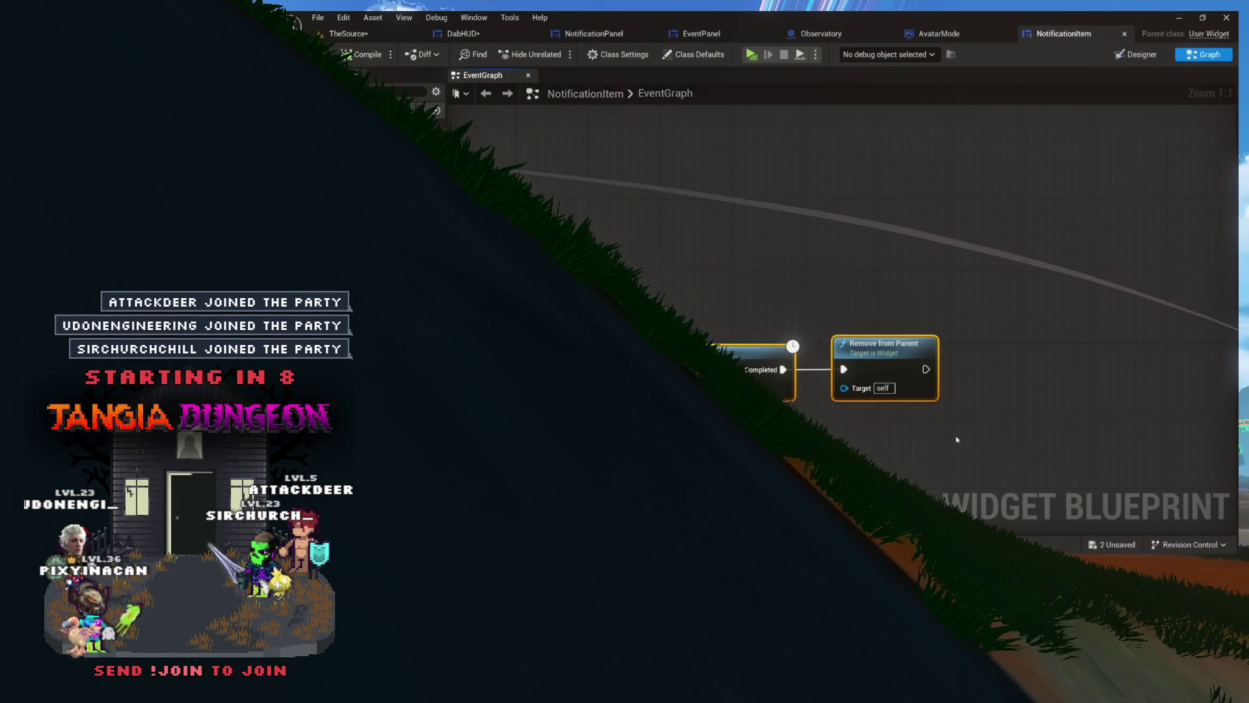
scroll(905, 186, "up", 6)
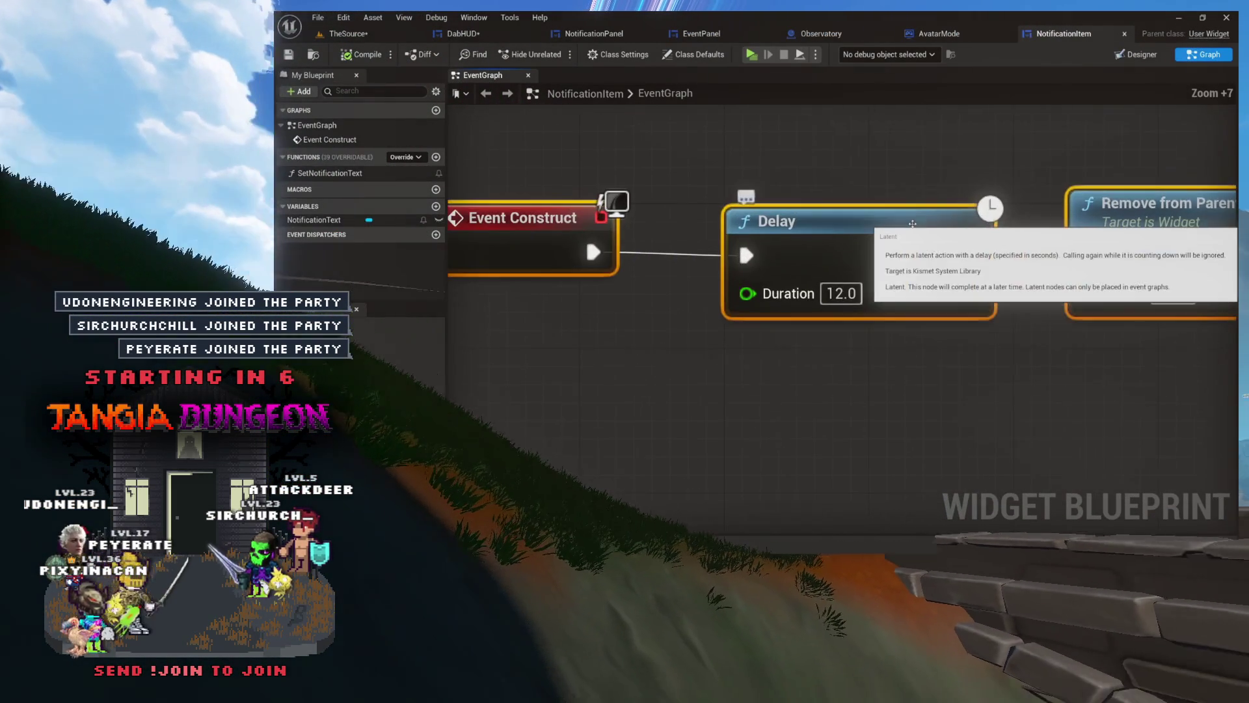
scroll(905, 186, "down", 3)
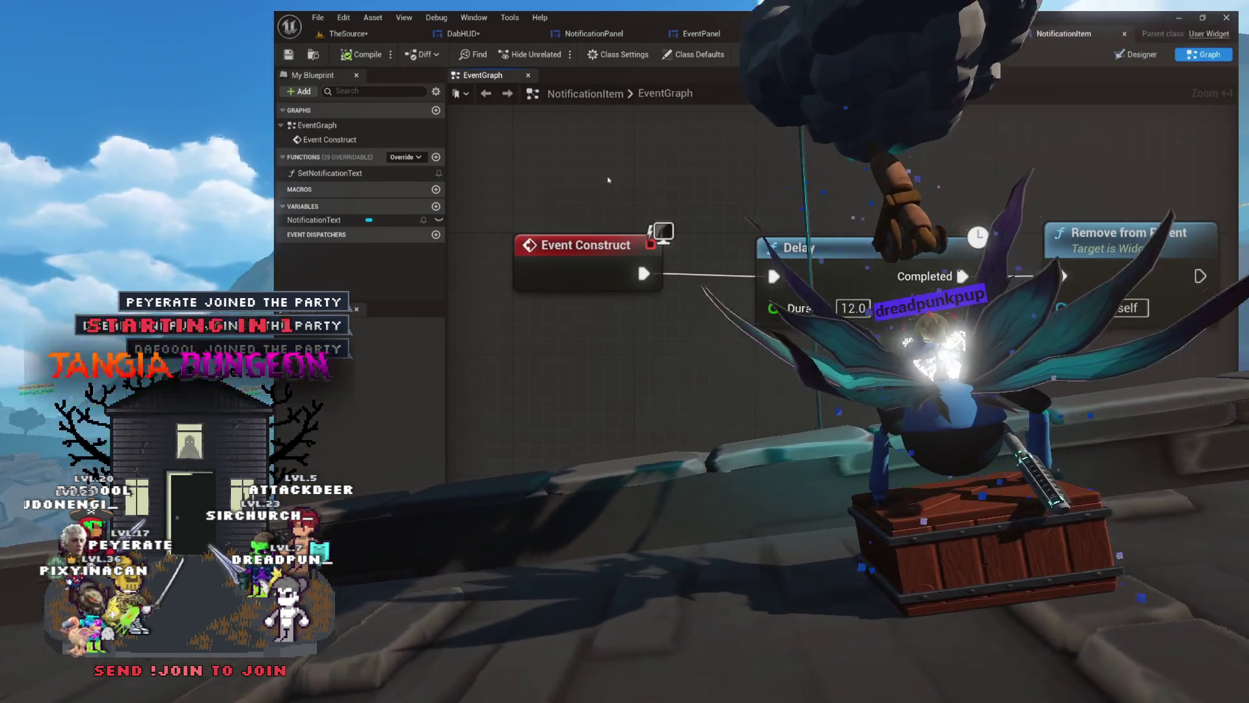
mouse_move(610, 184)
left_mouse_down()
mouse_move(904, 297)
mouse_move(1107, 306)
left_mouse_up()
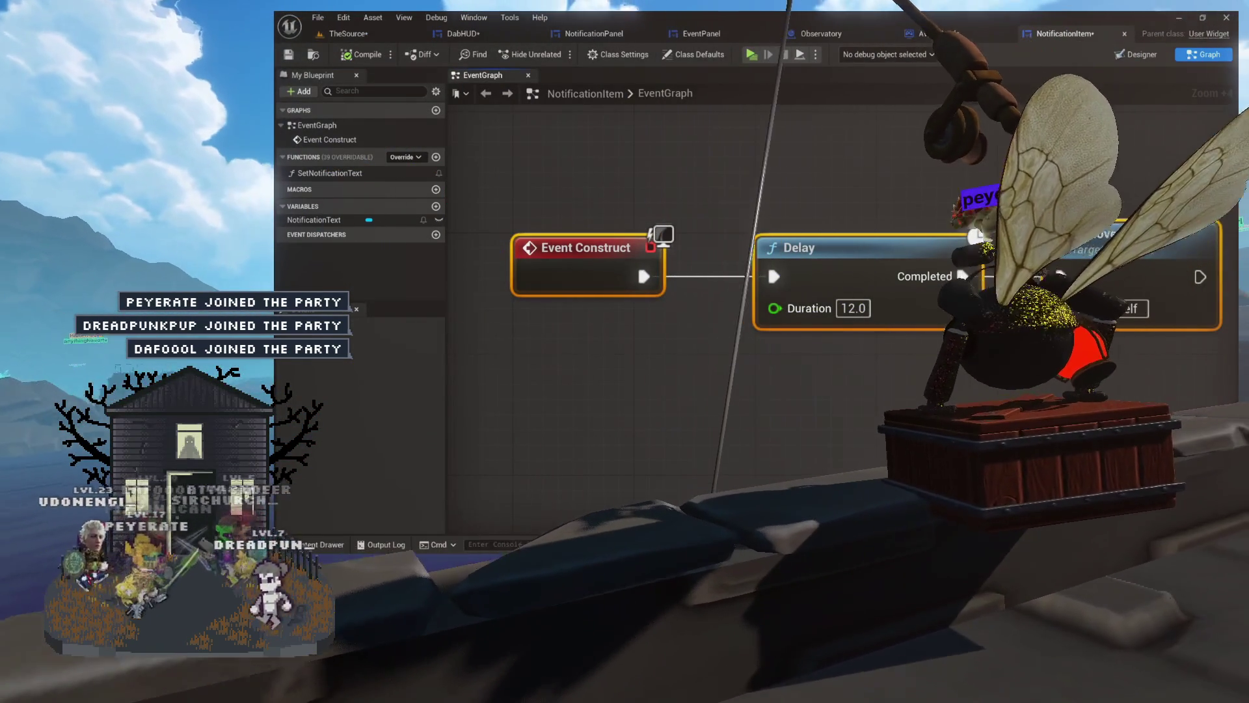
left_click(357, 54)
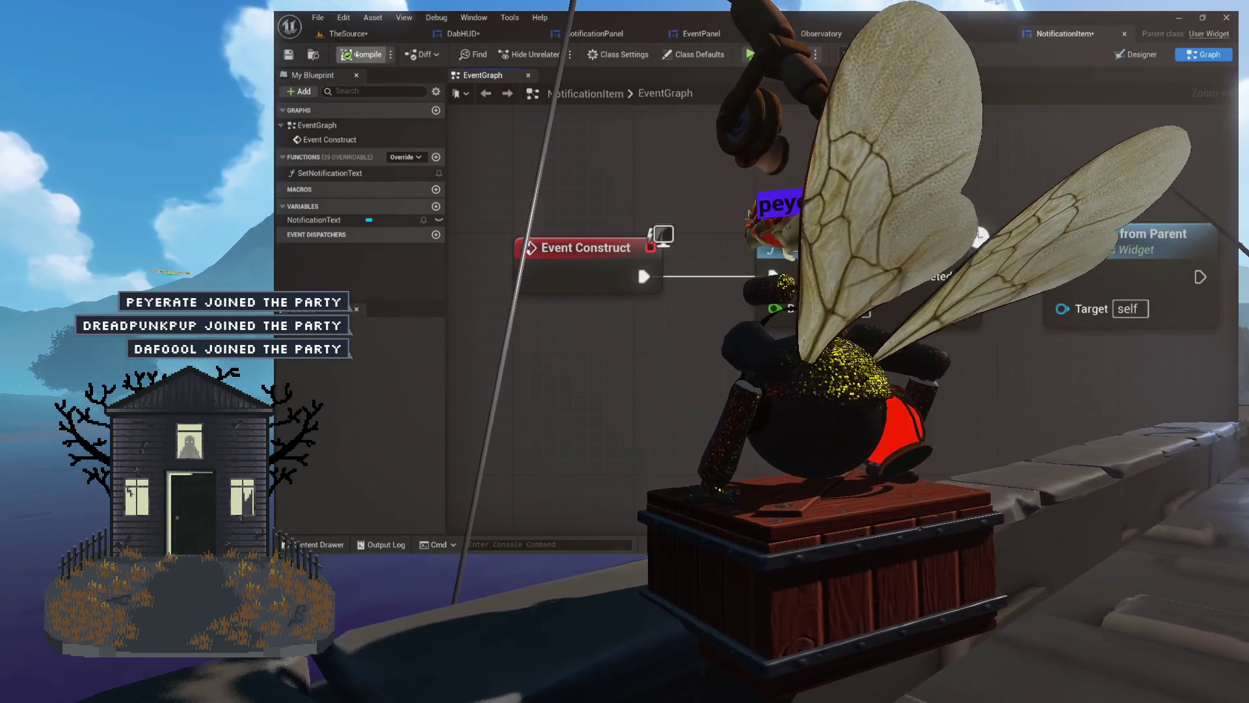
key("ctrl+s")
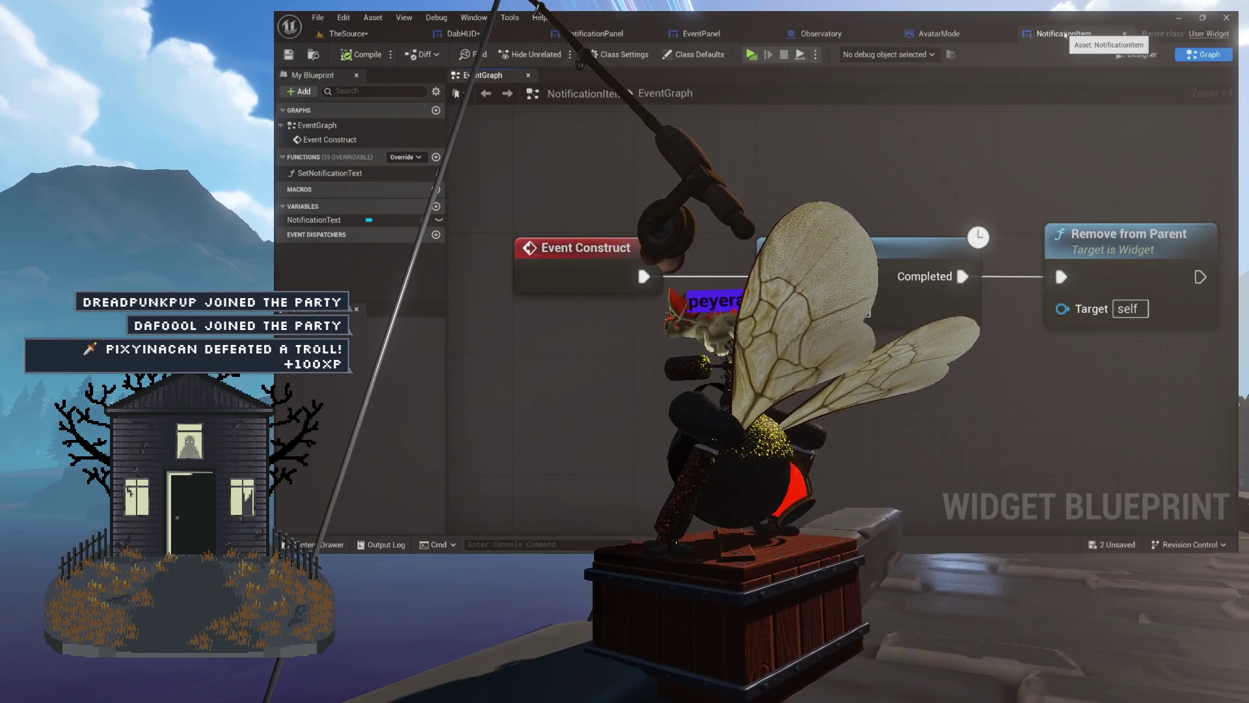
Close NotificationItem, AvatarMode and Observatory, then return to NotificationPanel's Designer layout
left_click(1127, 34)
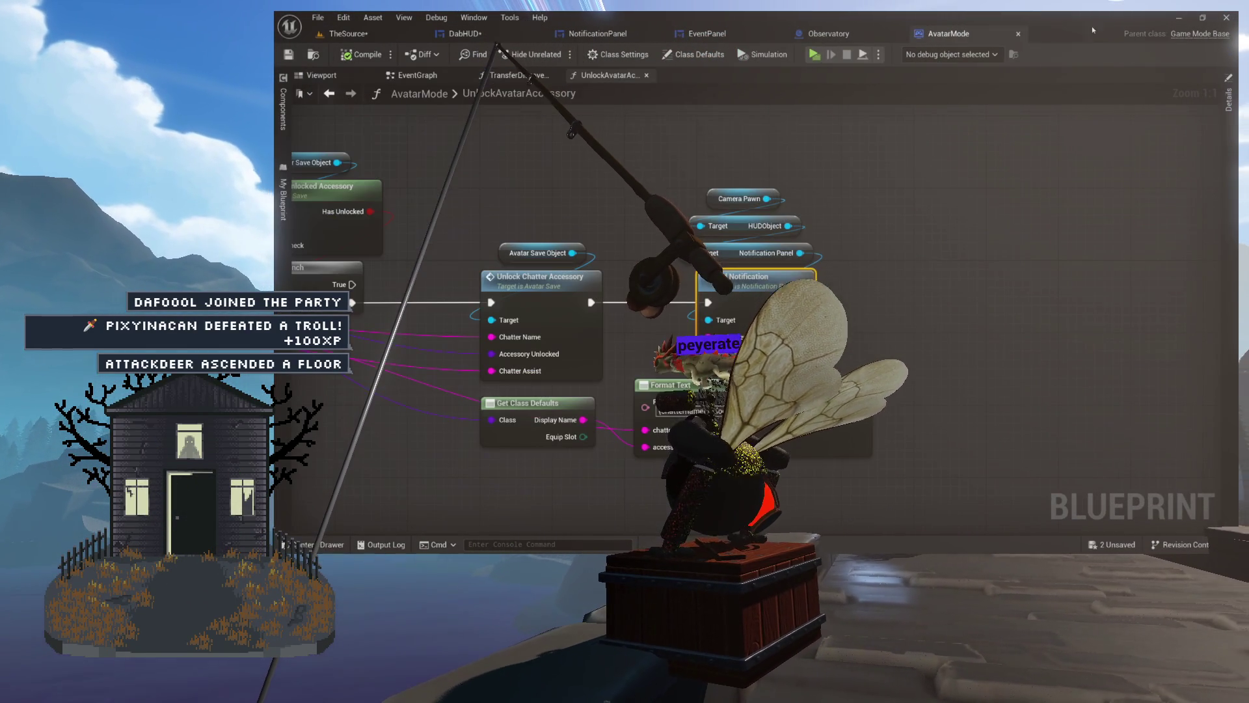
left_click(1019, 35)
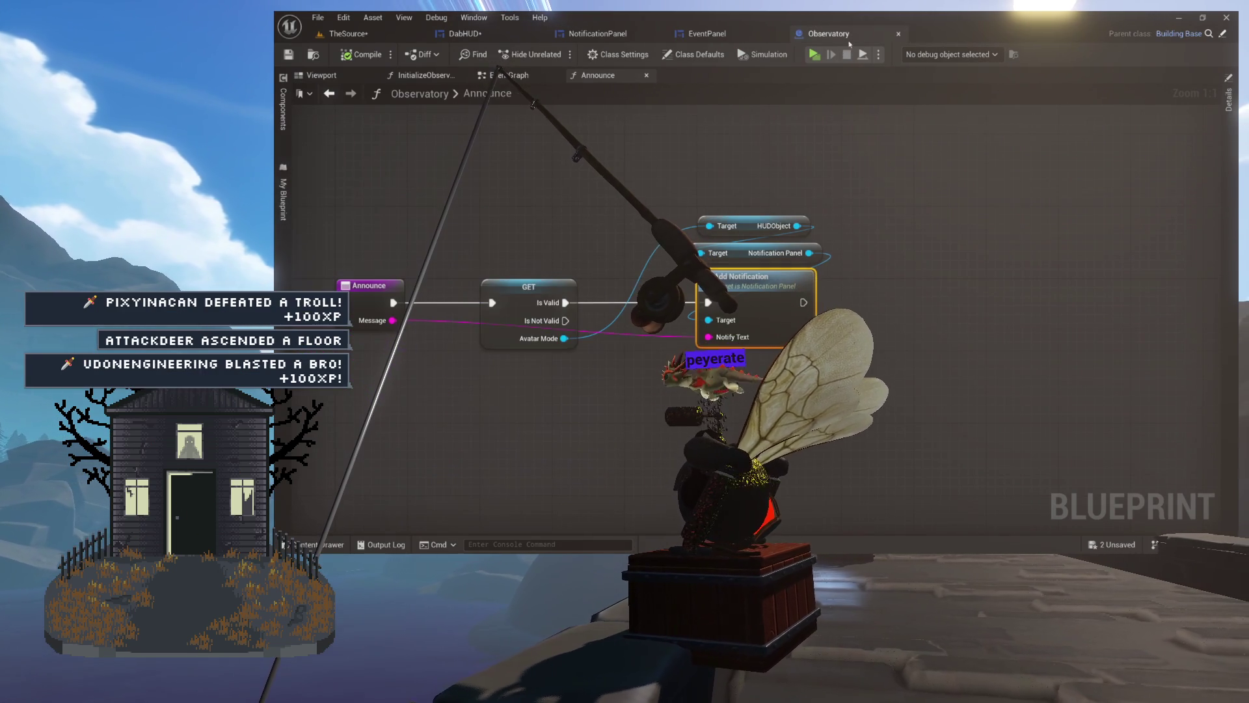
left_click(898, 35)
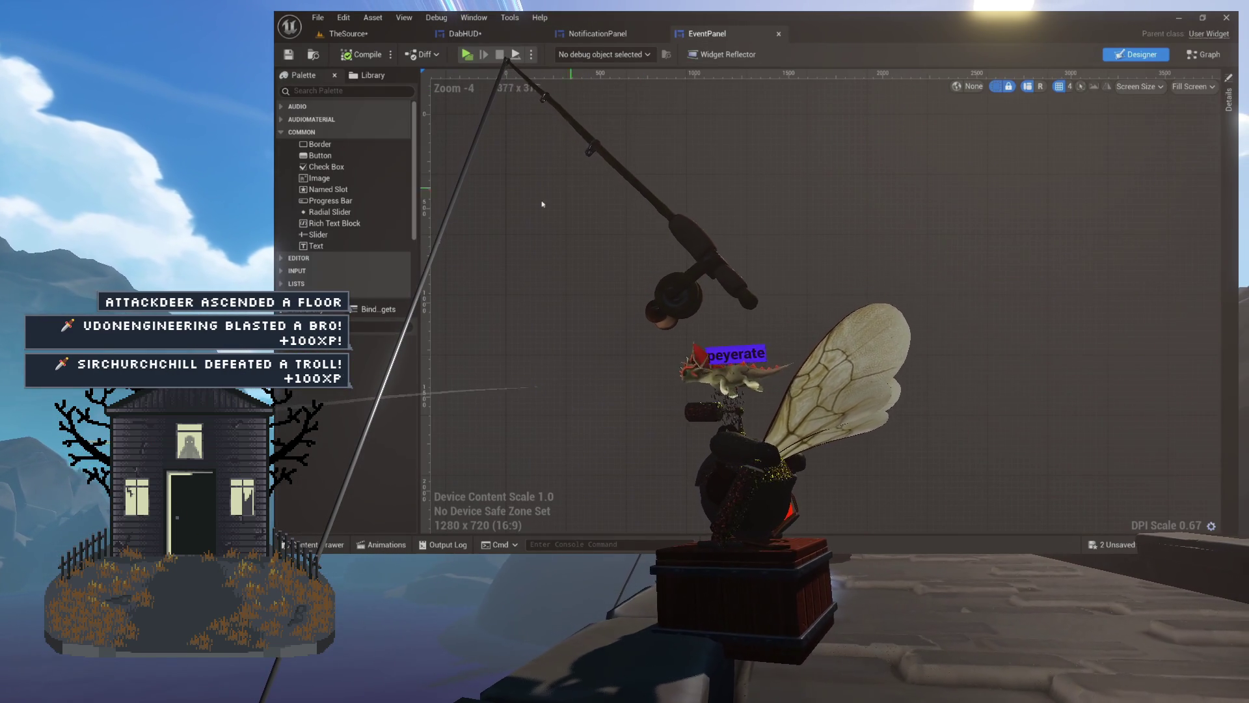
left_click(595, 35)
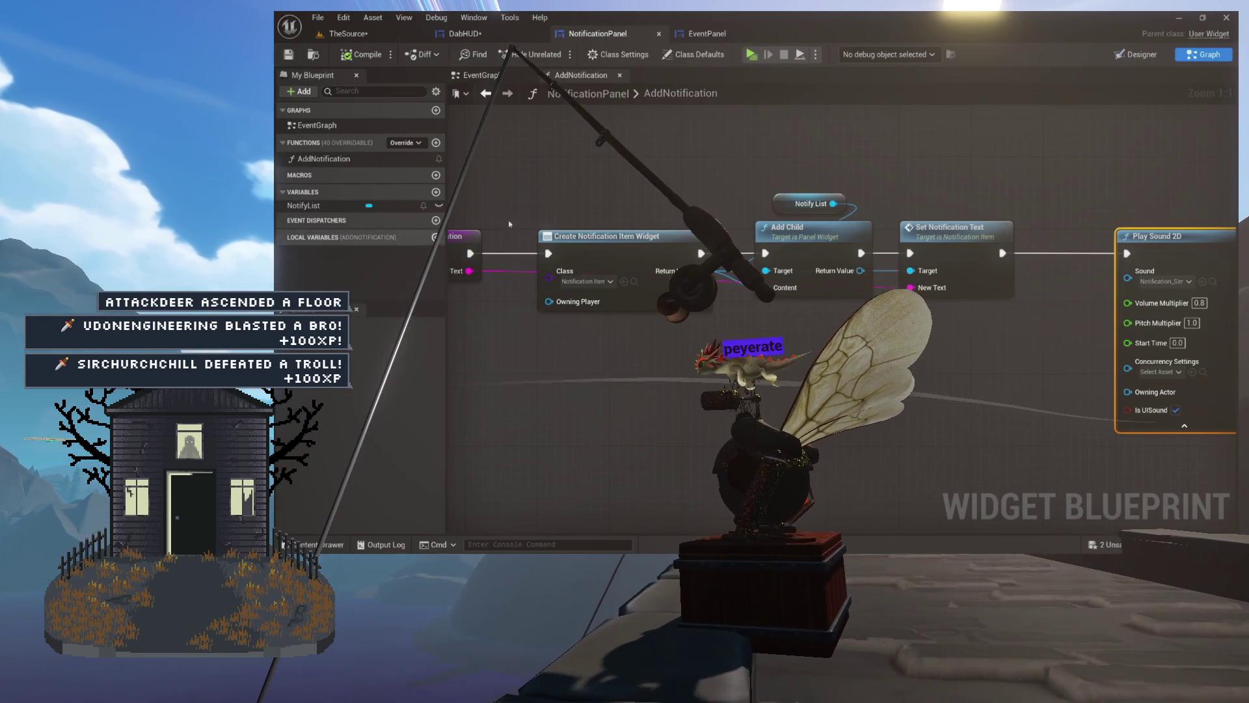
left_click(1129, 56)
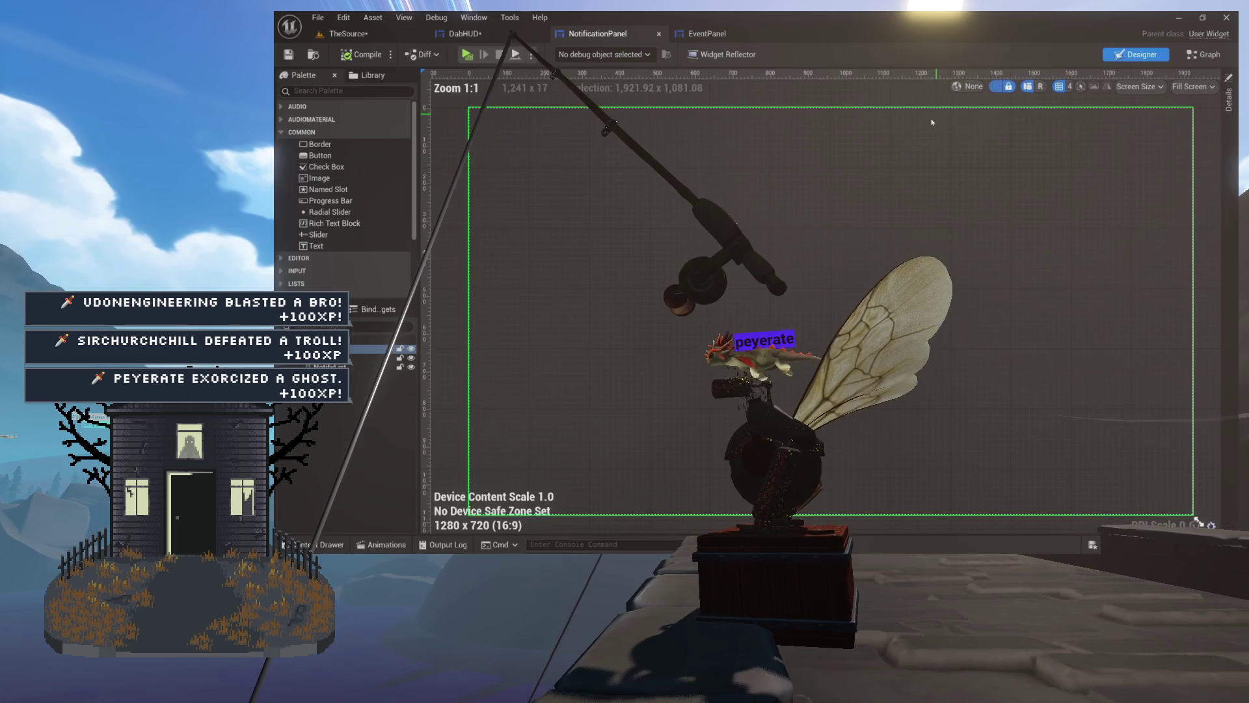
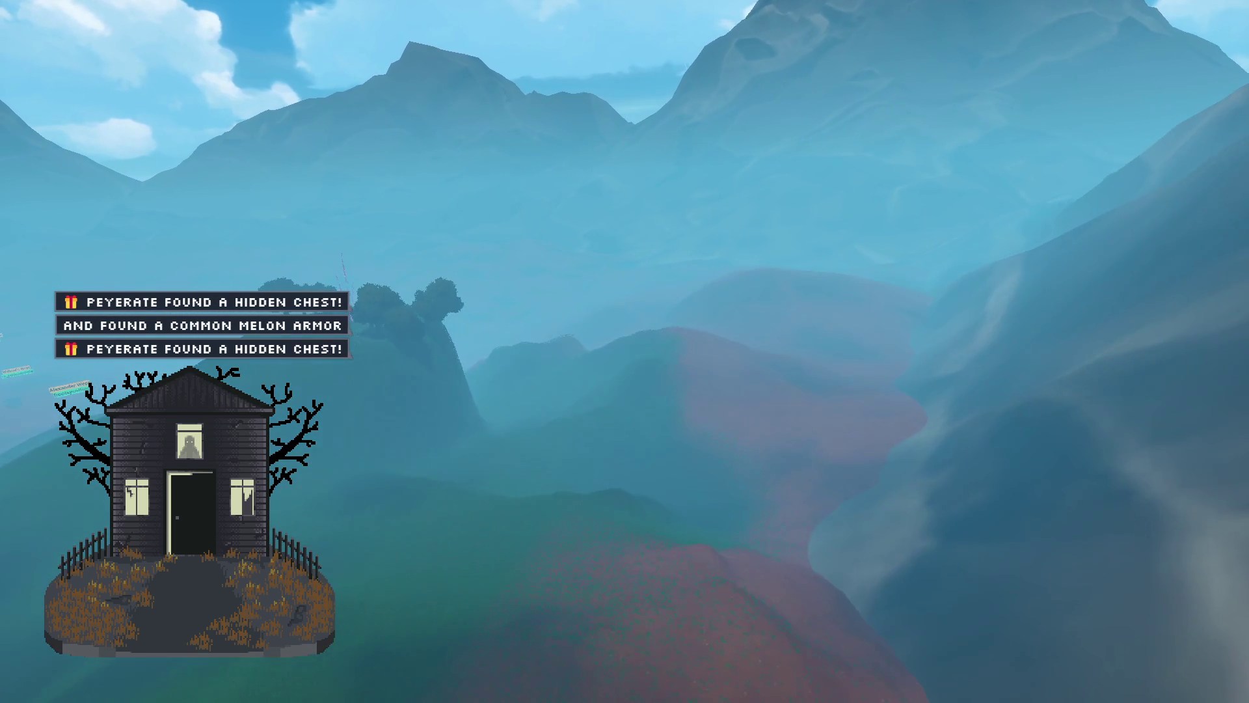
Show the test control bars and finish typing the watched player's username in the name field
mouse_move(329, 199)
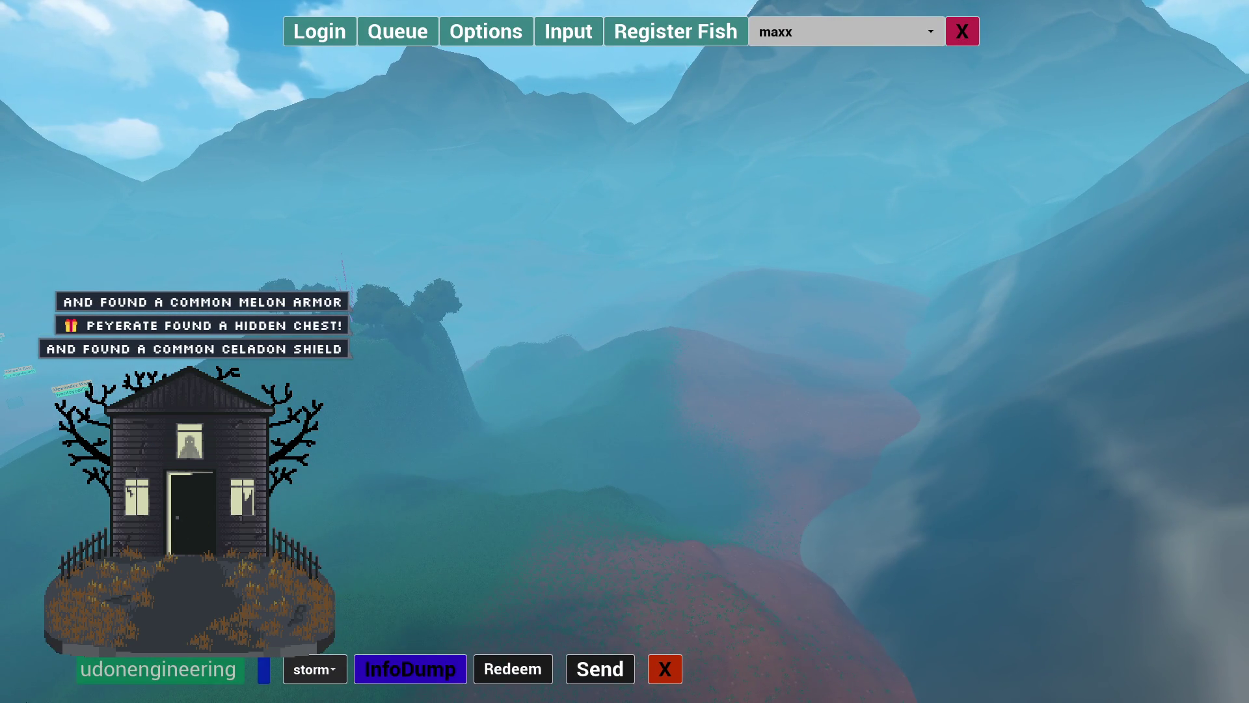
type("yerate")
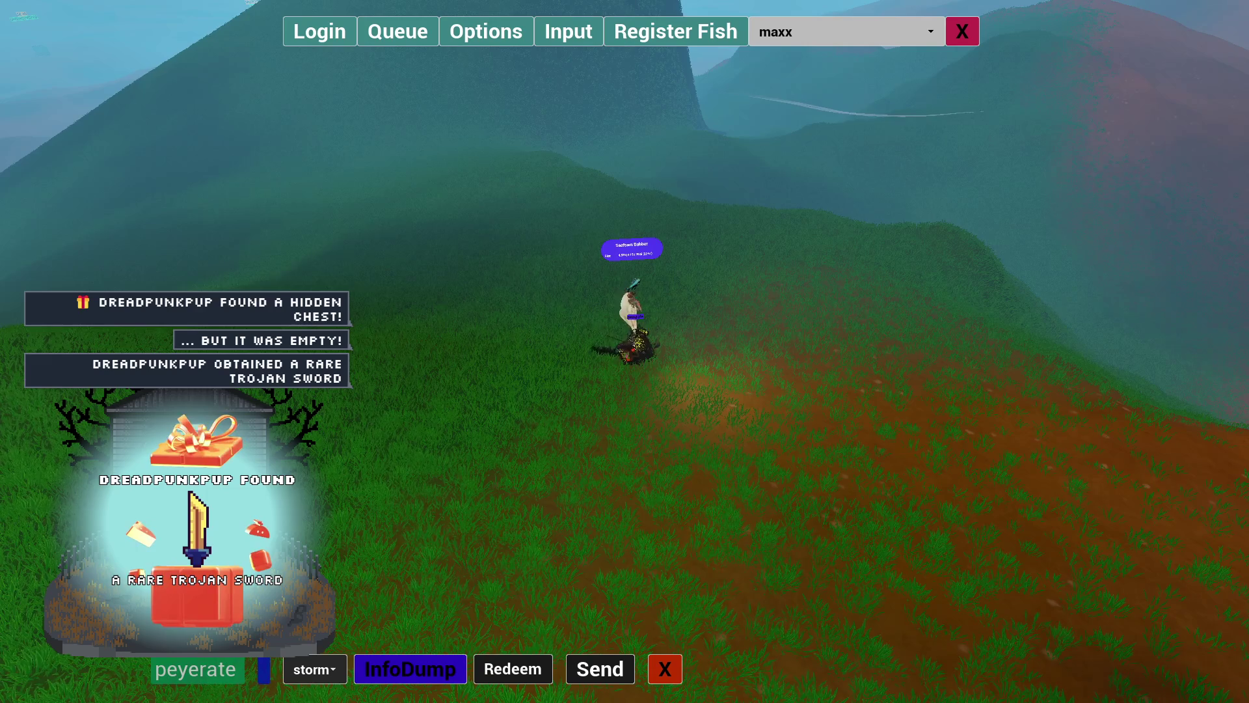
left_click(666, 669)
left_click(974, 24)
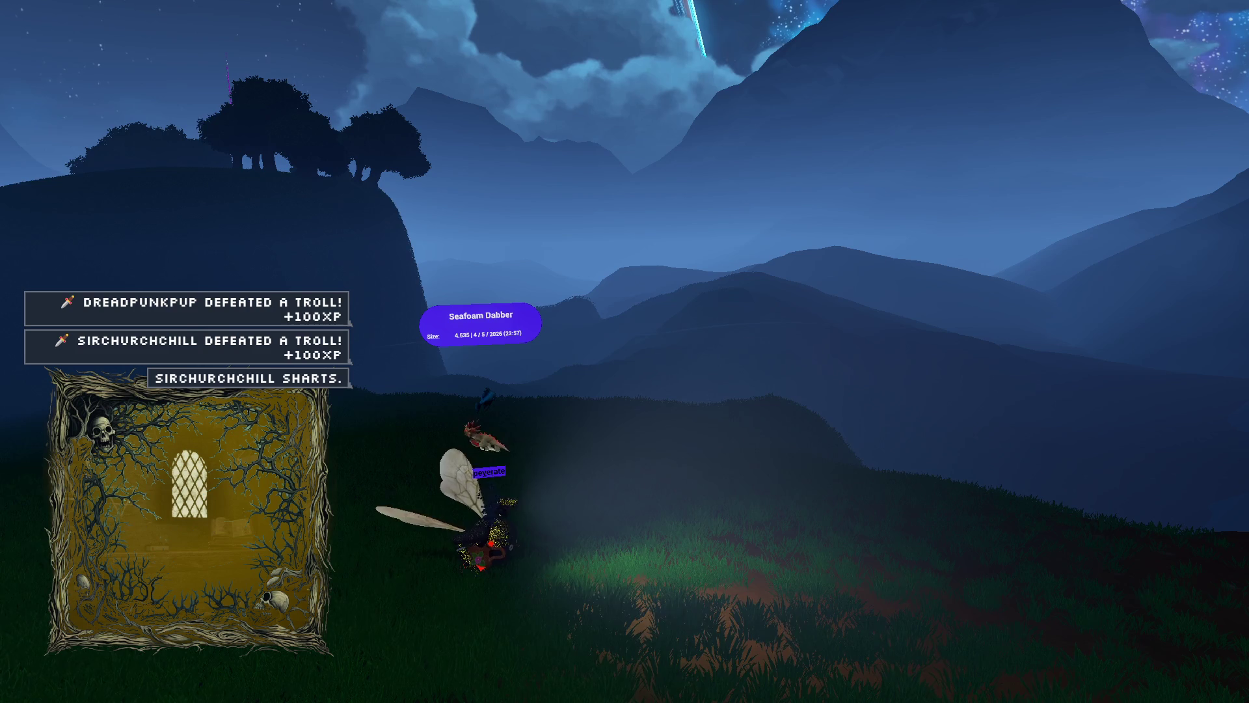
Open the message input bar from the toolbar, then close the main overlay menu
mouse_move(775, 440)
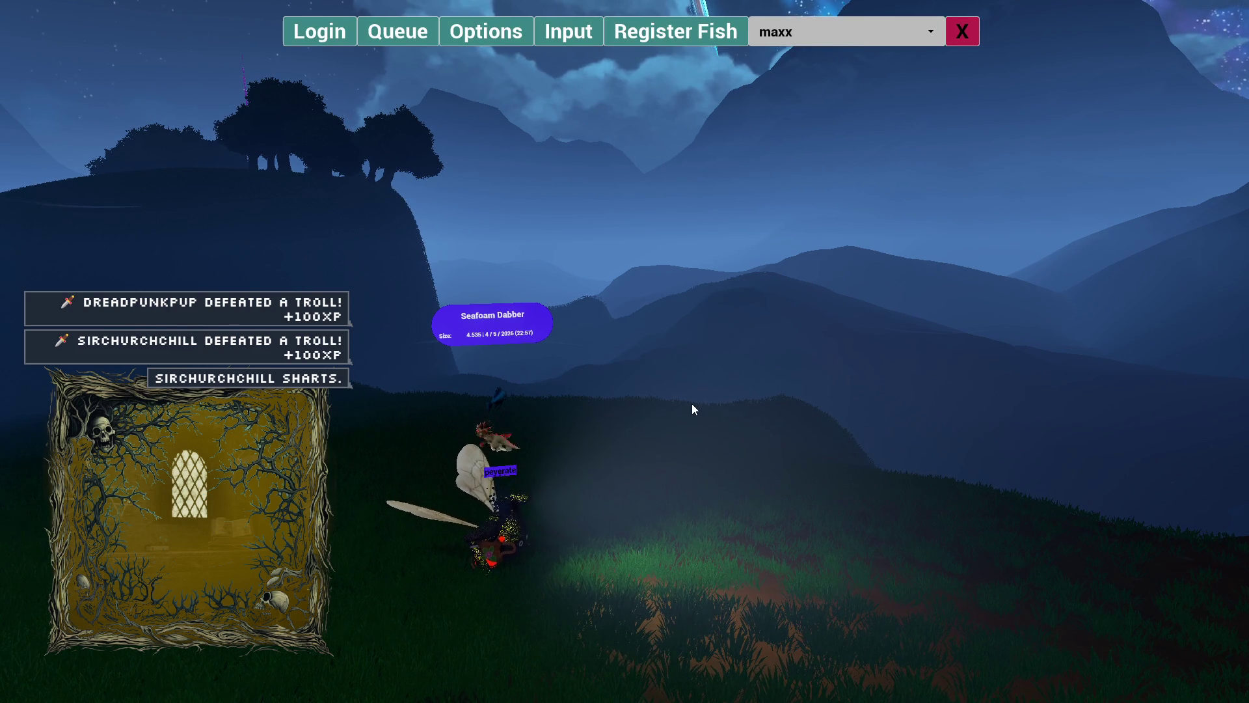
left_click(575, 32)
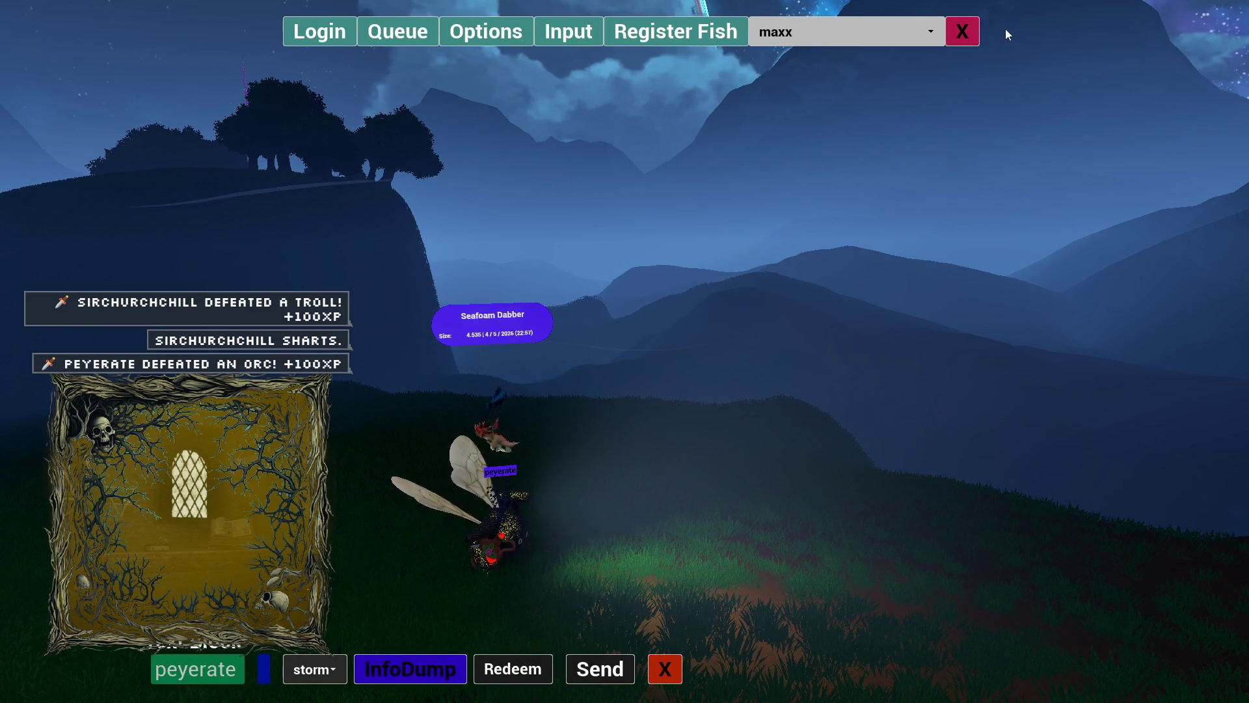
left_click(958, 39)
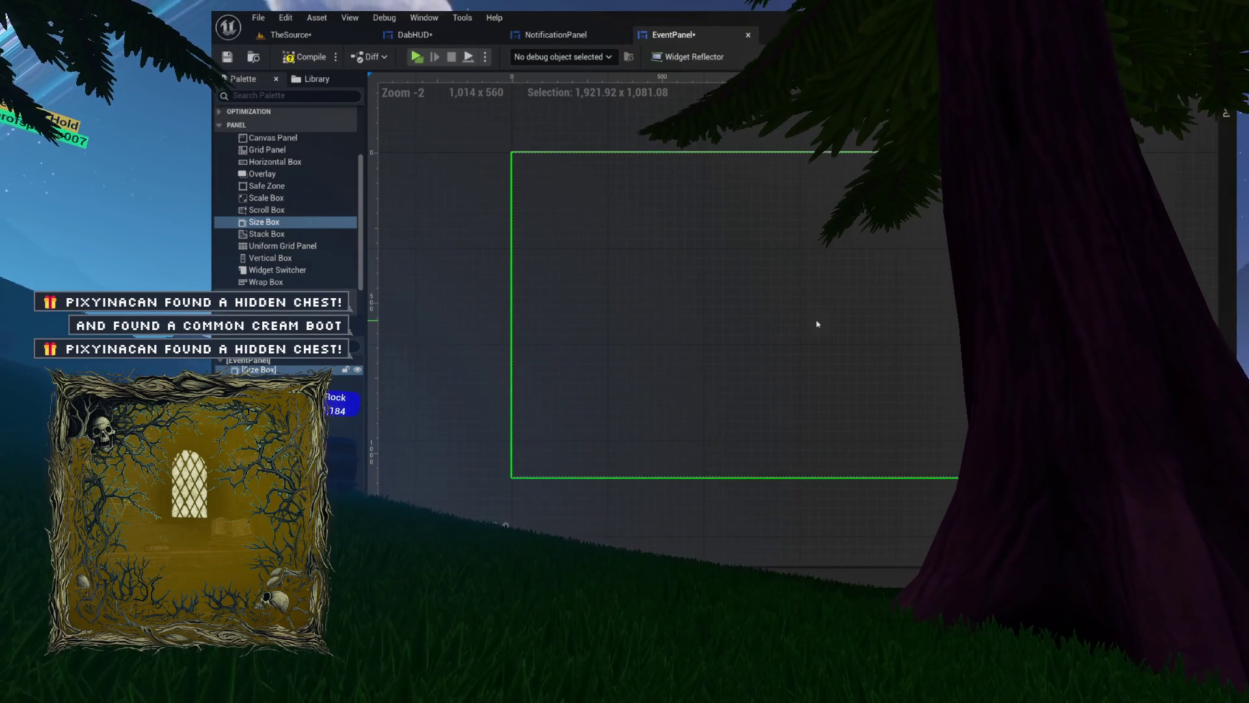
scroll(813, 323, "up", 1)
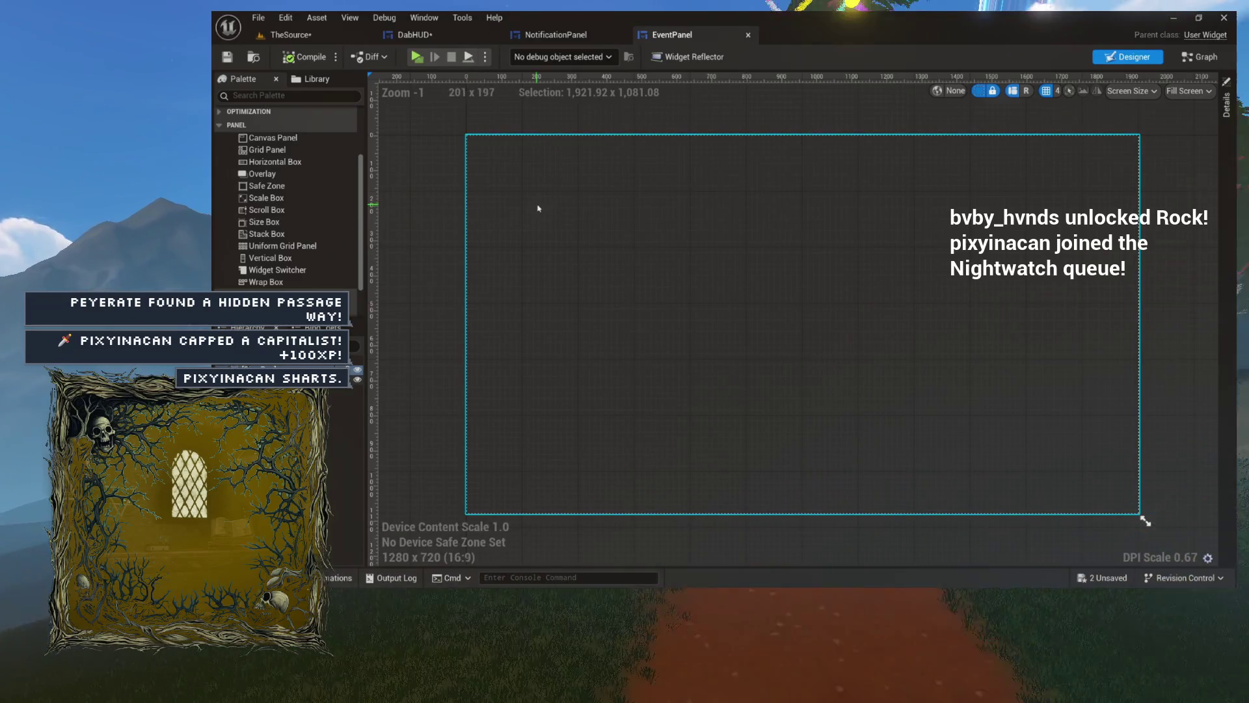
left_click_drag(550, 204, 558, 204)
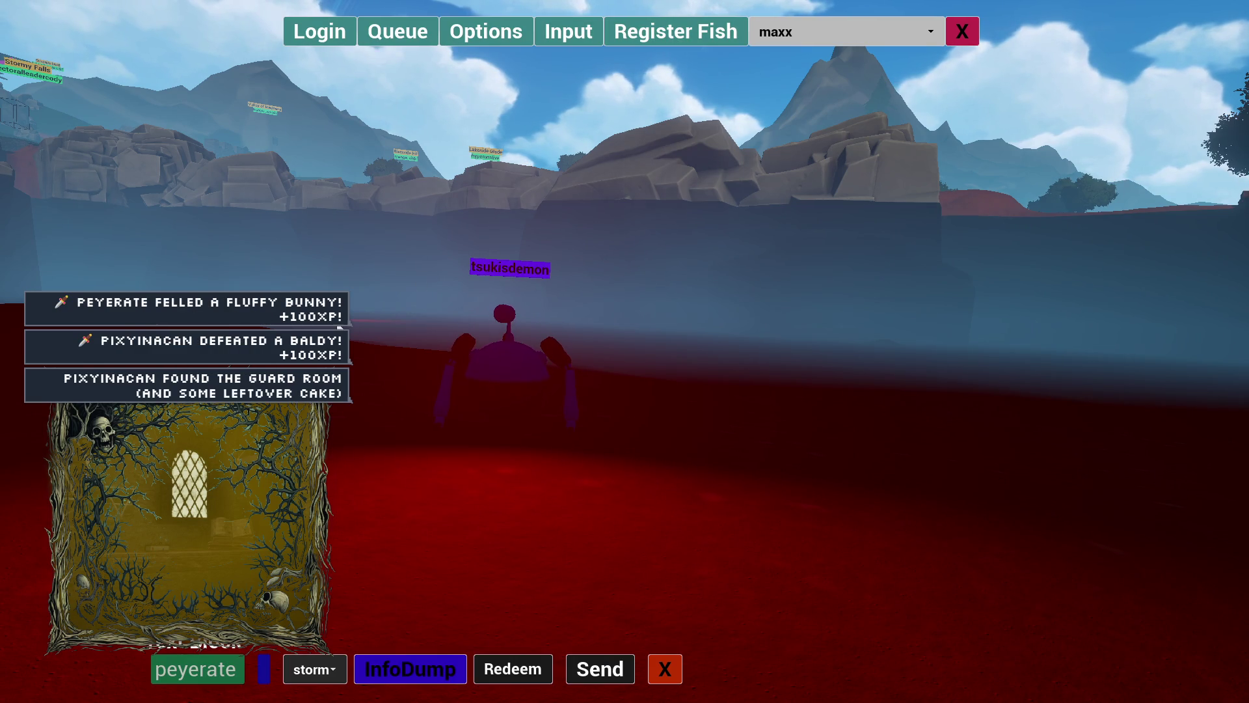
Enter and confirm the new player's username, then close the dropdown keeping storm selected
type("t")
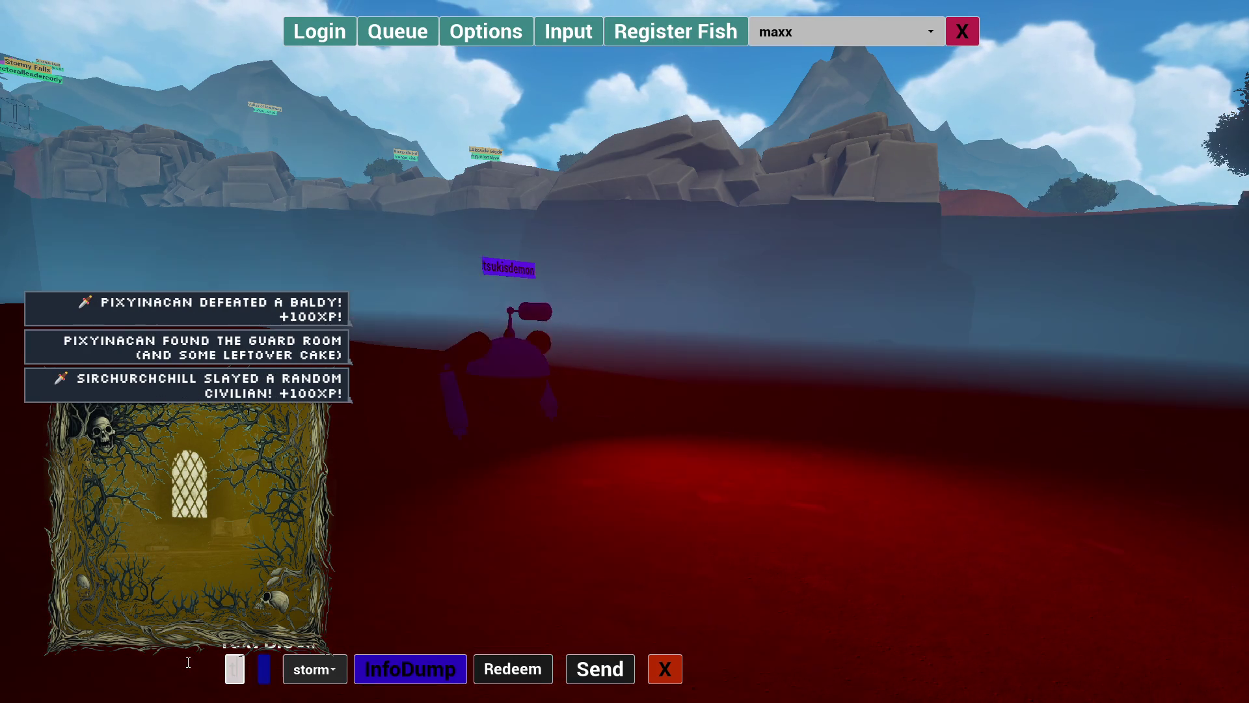
type("suk")
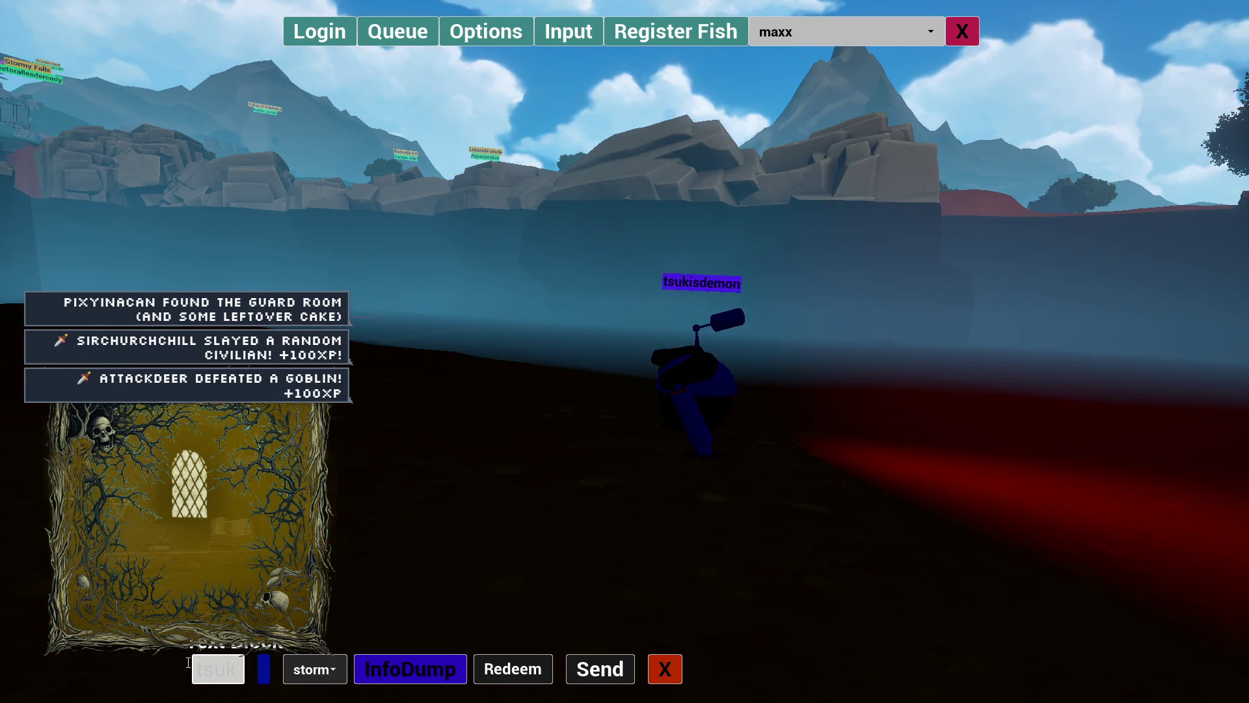
type("isdemon")
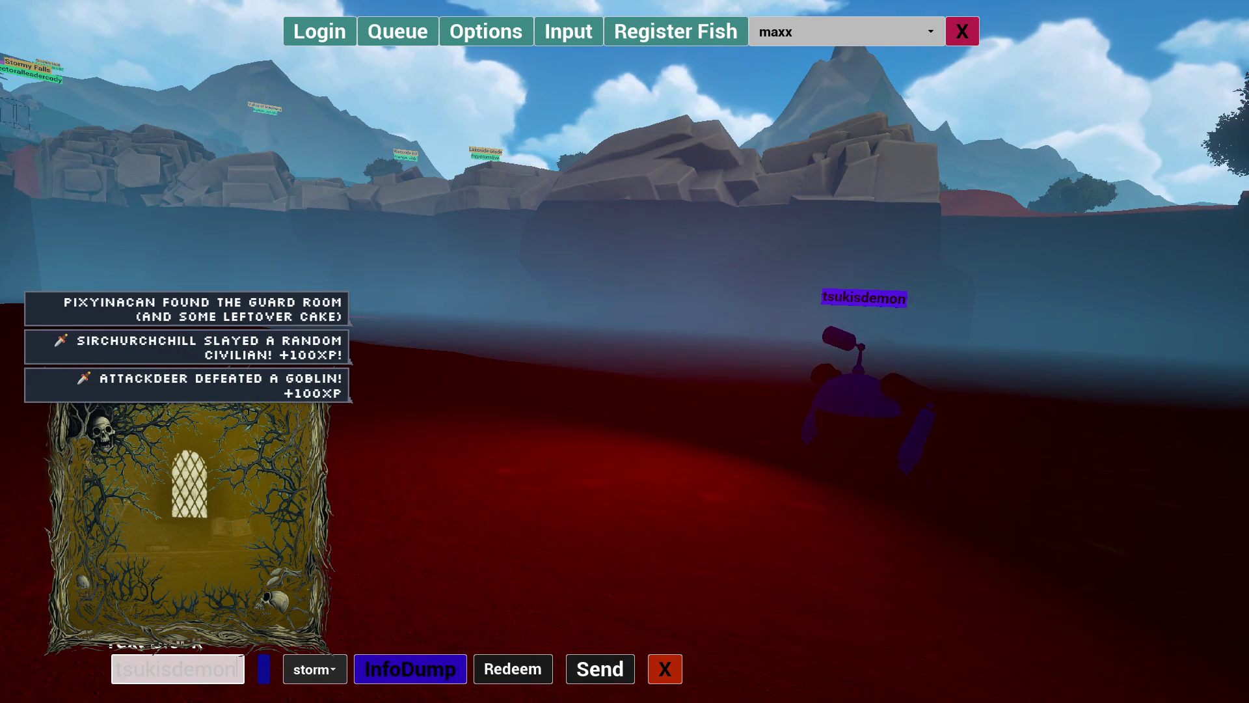
key("Return")
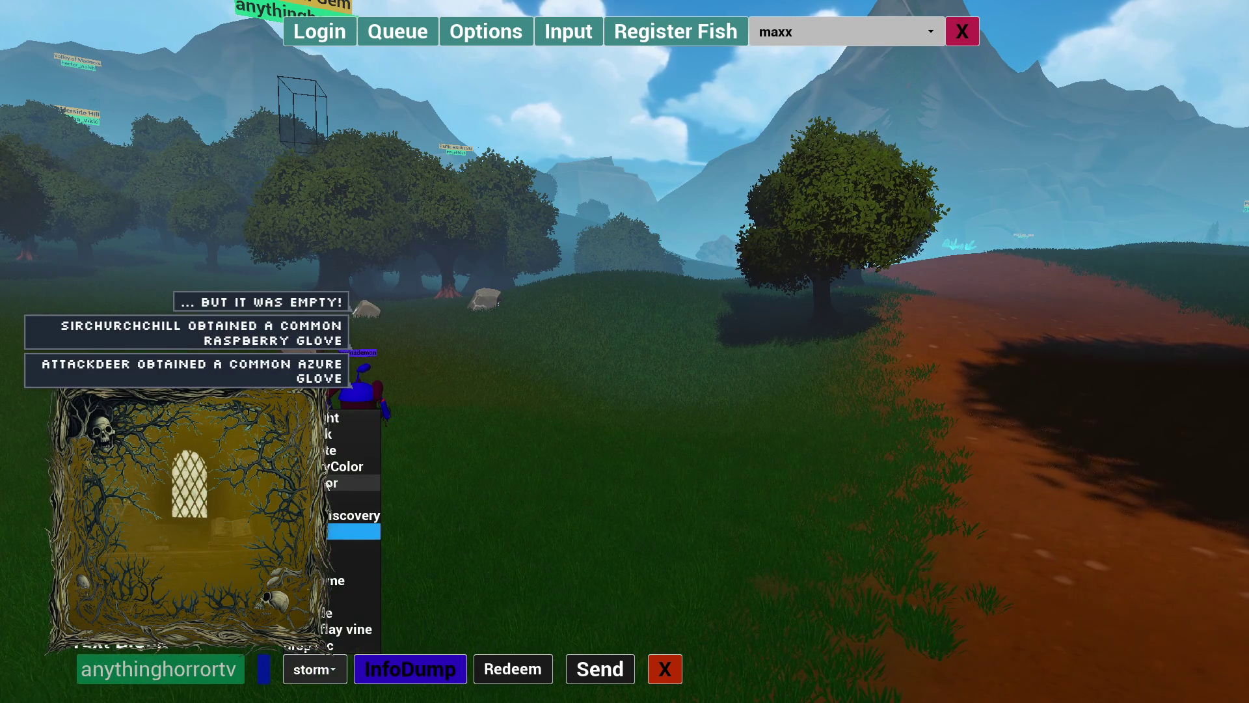
key("Escape")
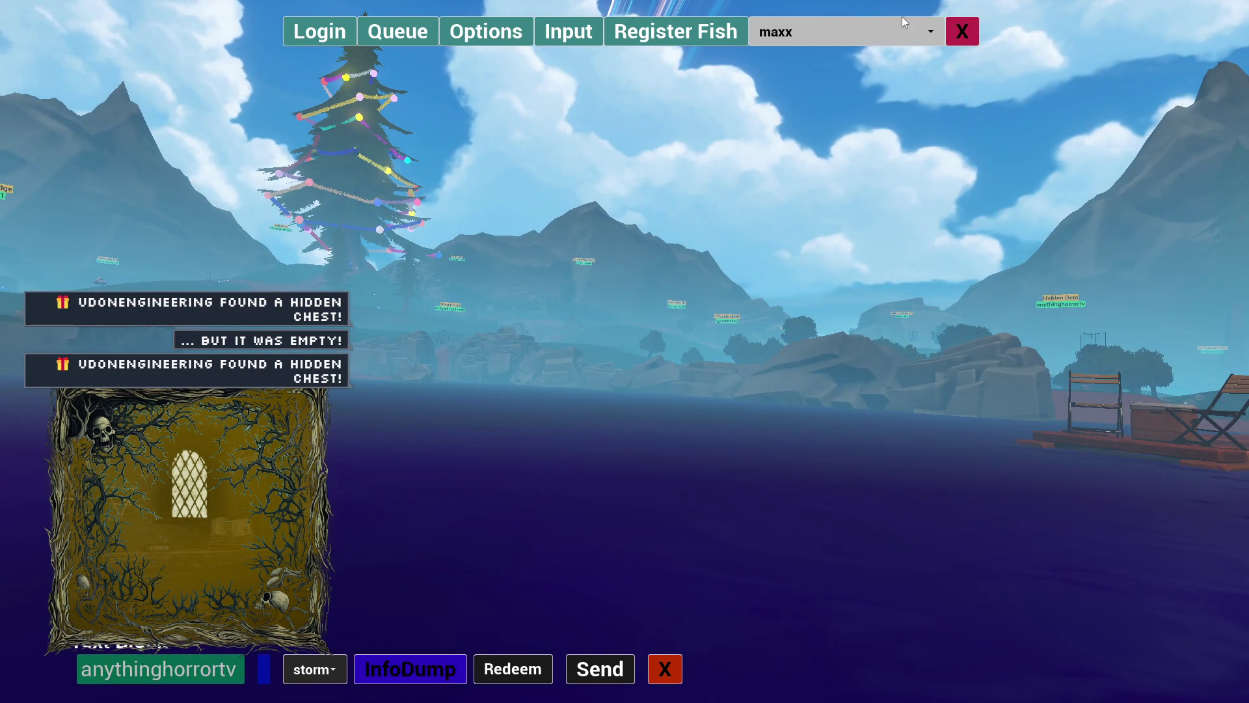
Put away the overlay and move around the tree until facing the nearby player
left_click(963, 33)
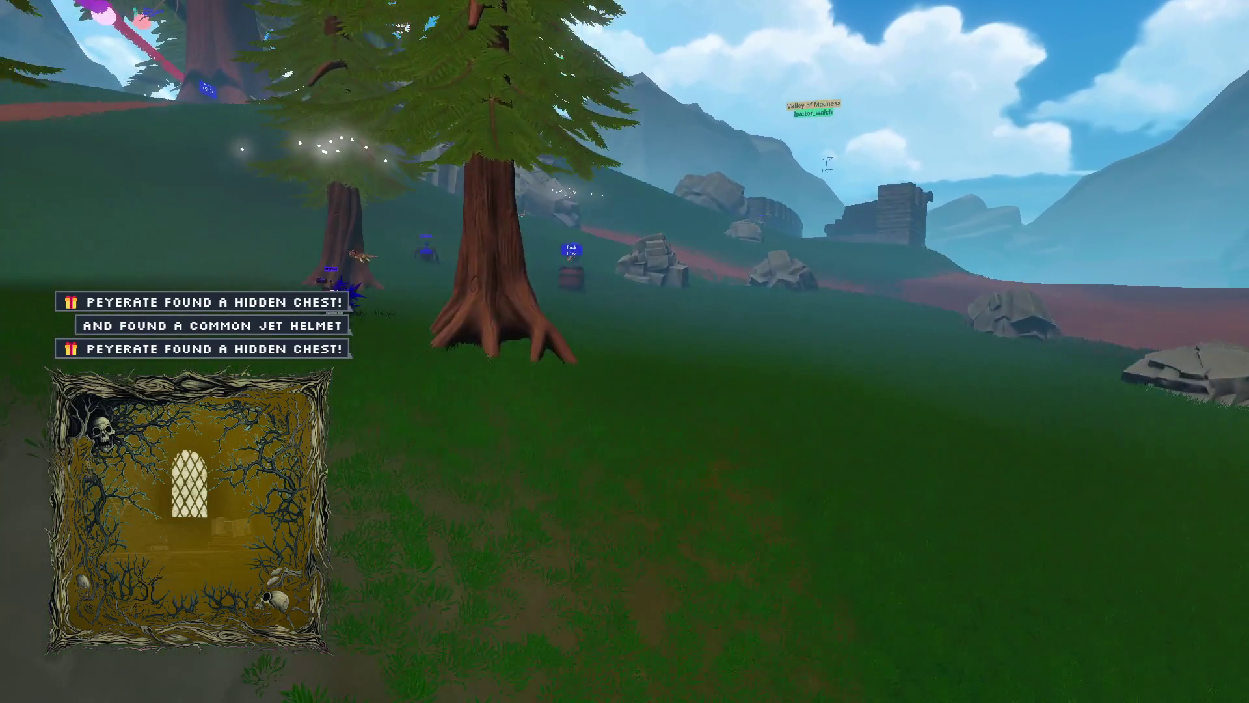
key("w")
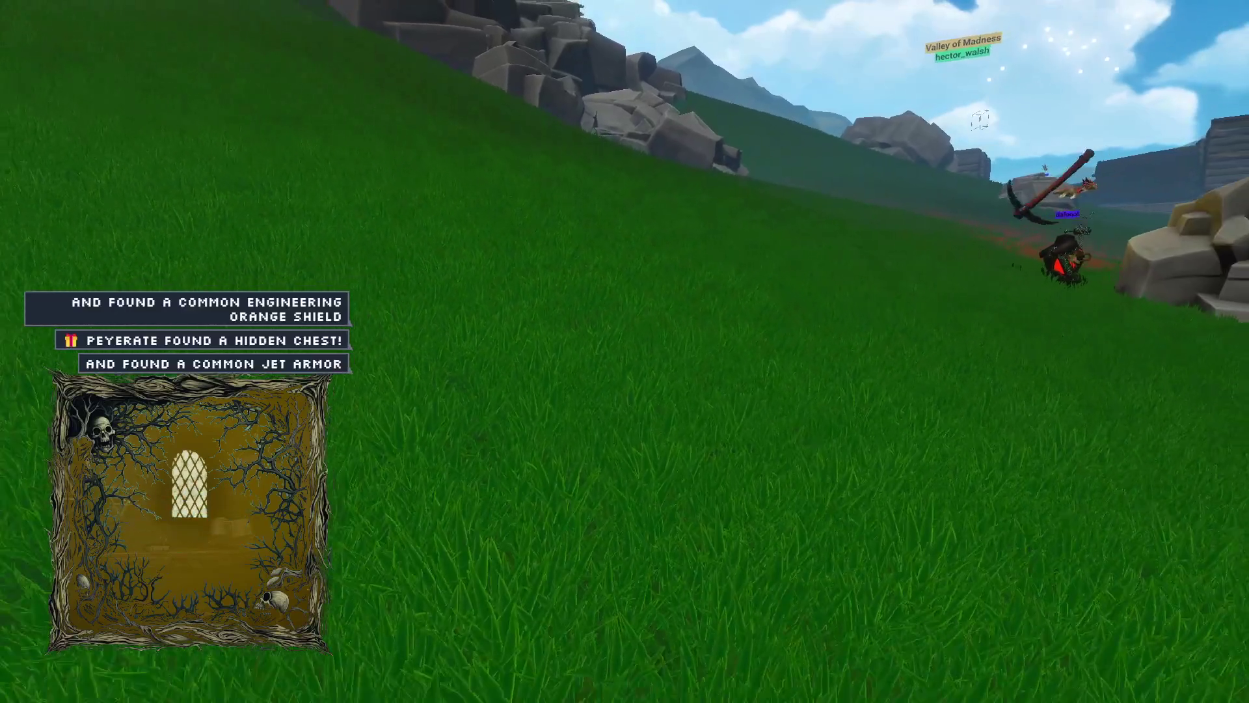
key("s")
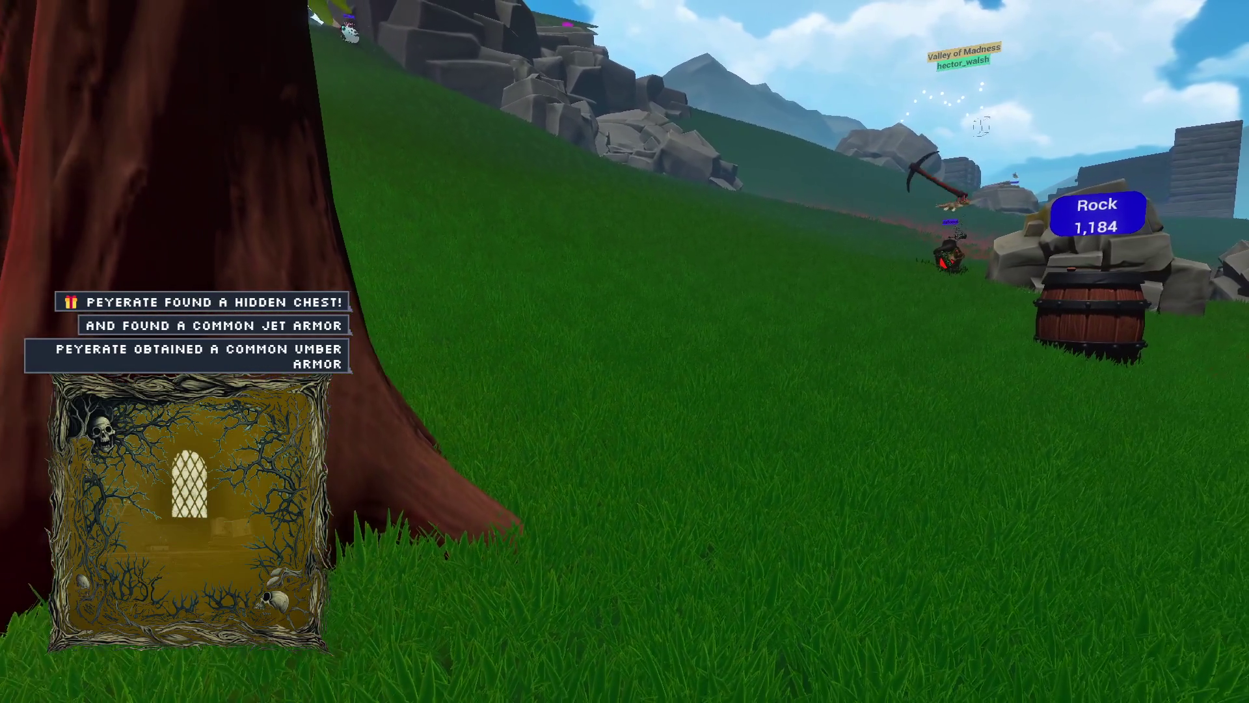
key("a")
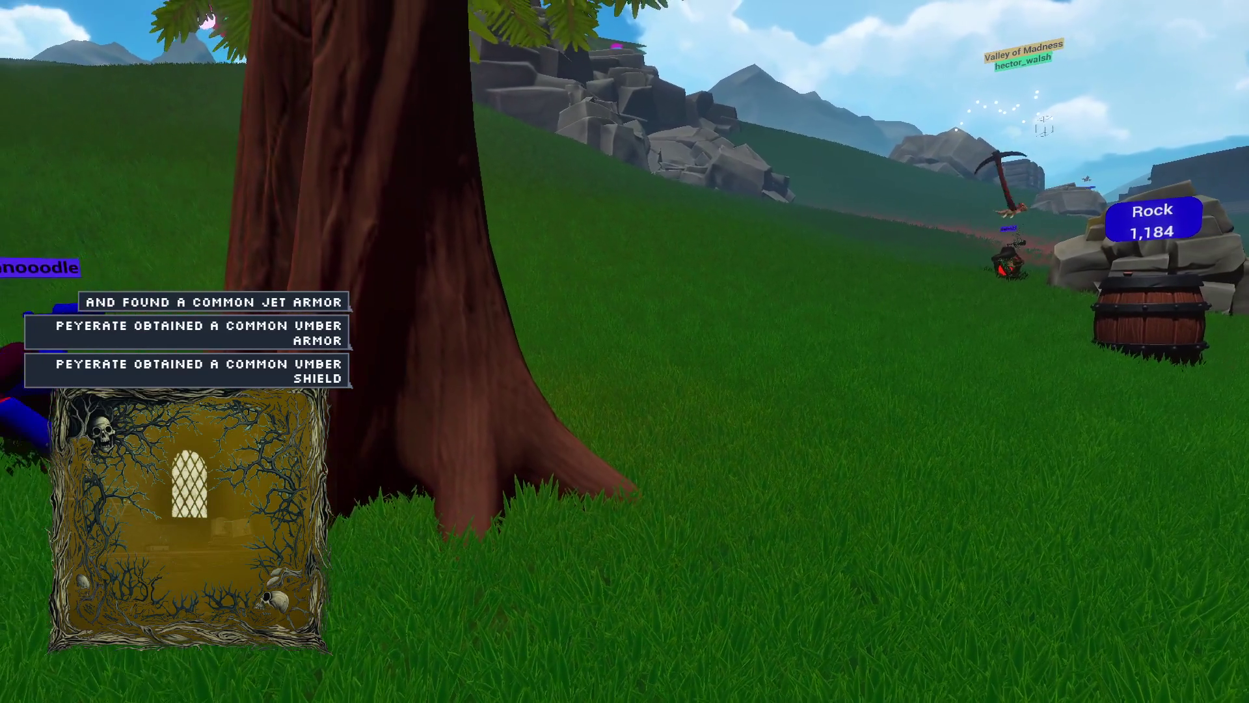
key("a")
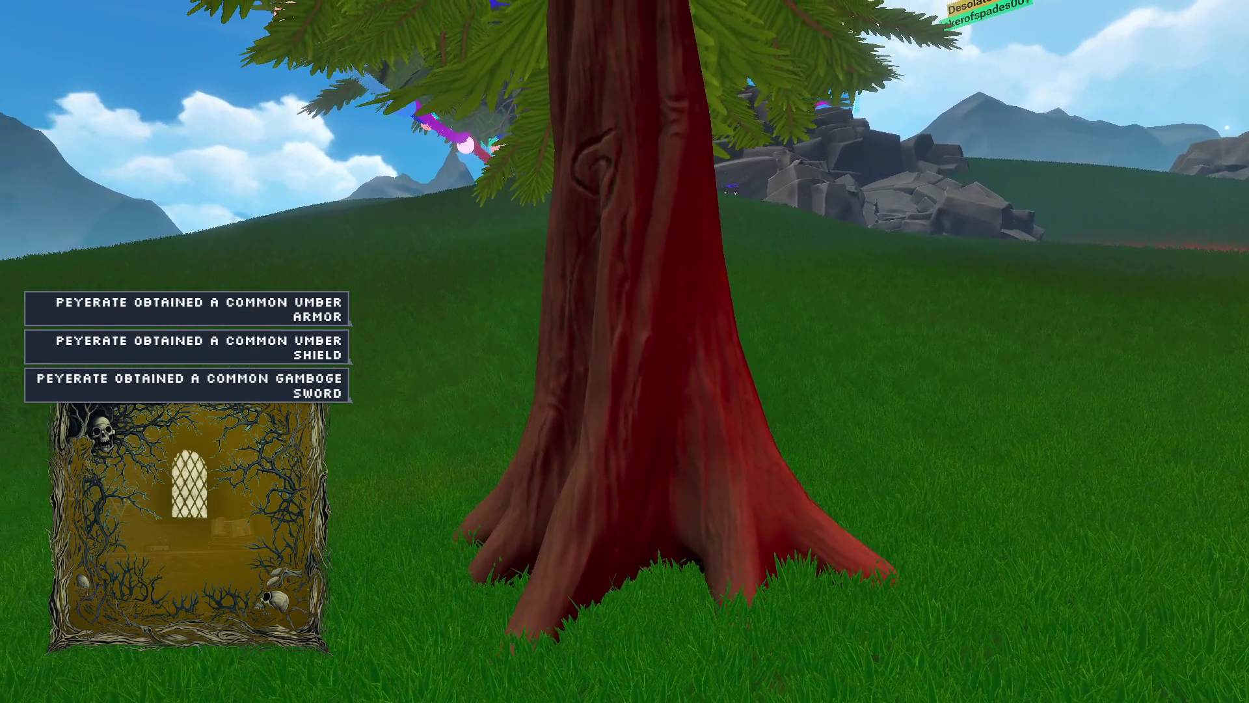
key("a")
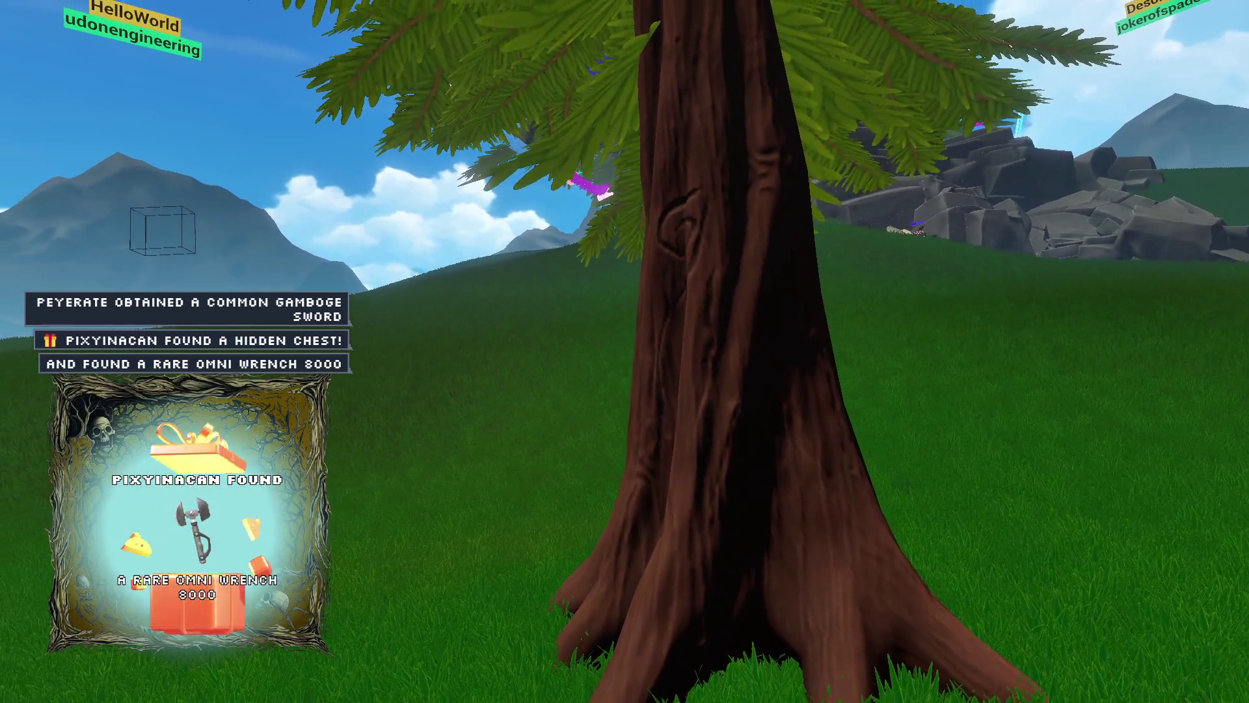
key("d")
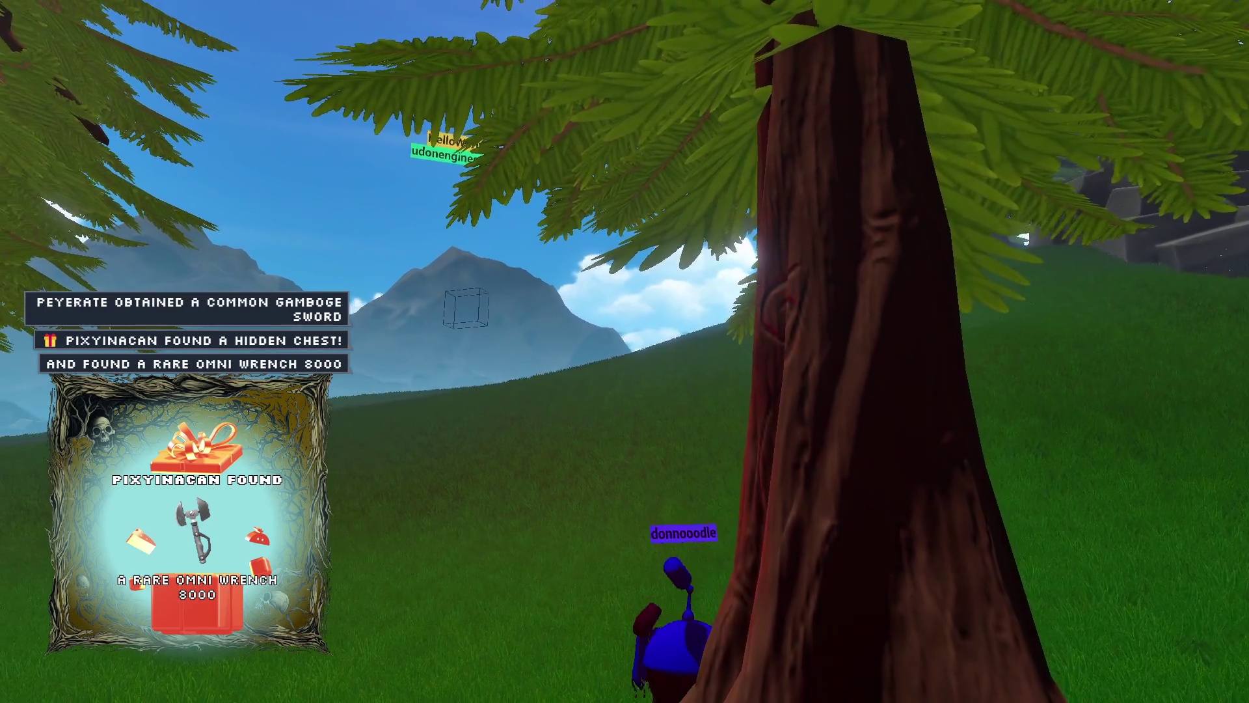
key("a")
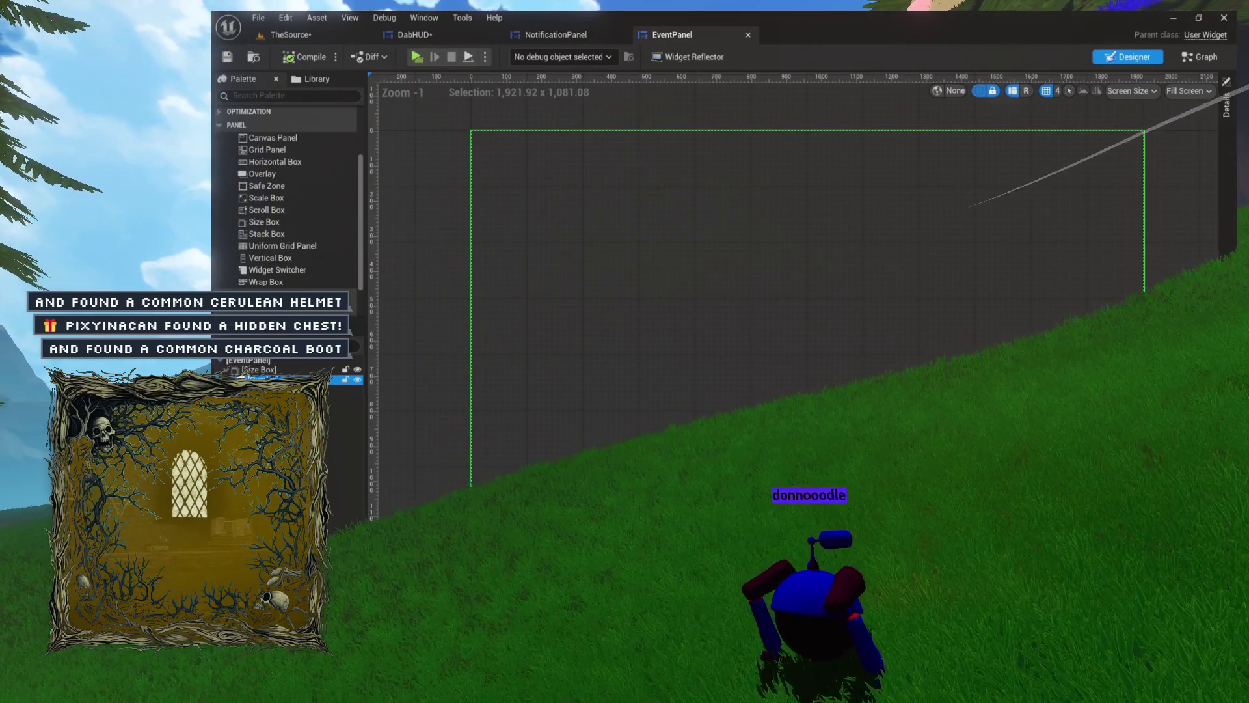
Replace the Size Box's child with a Vertical Box renamed EventList, and save EventPanel
key("Delete")
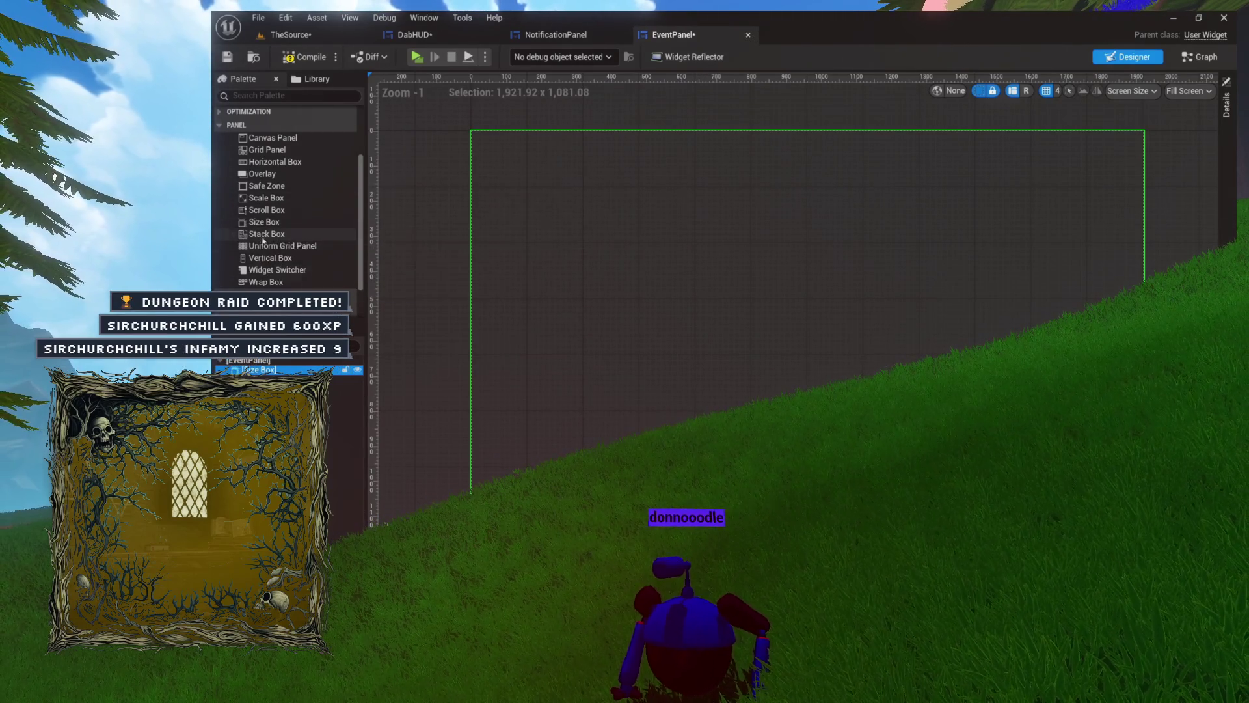
left_click_drag(260, 360, 260, 370)
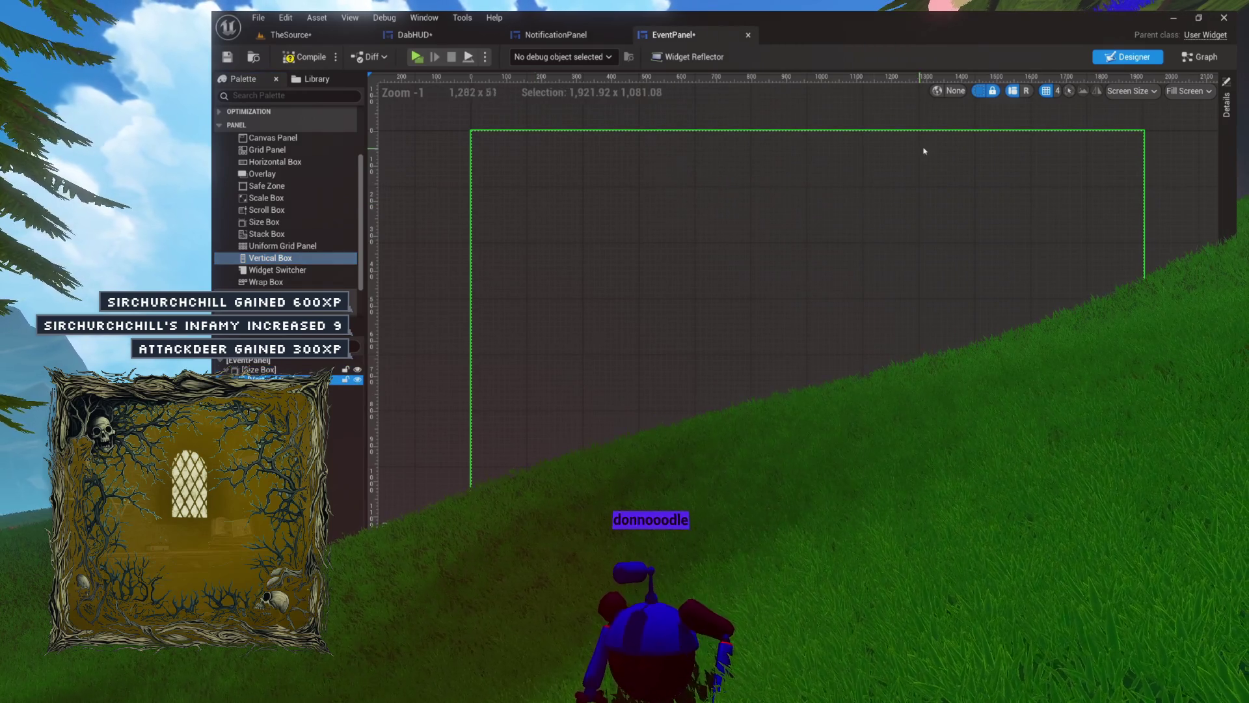
left_click(1226, 158)
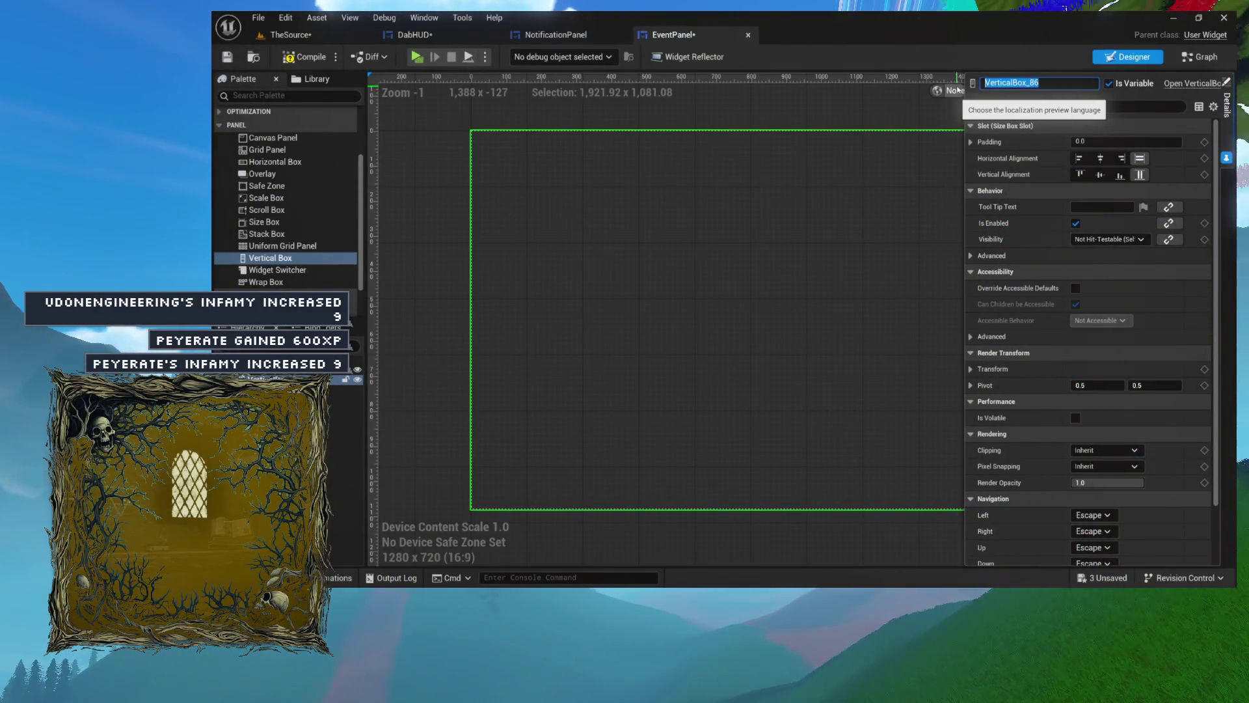
type("EventList")
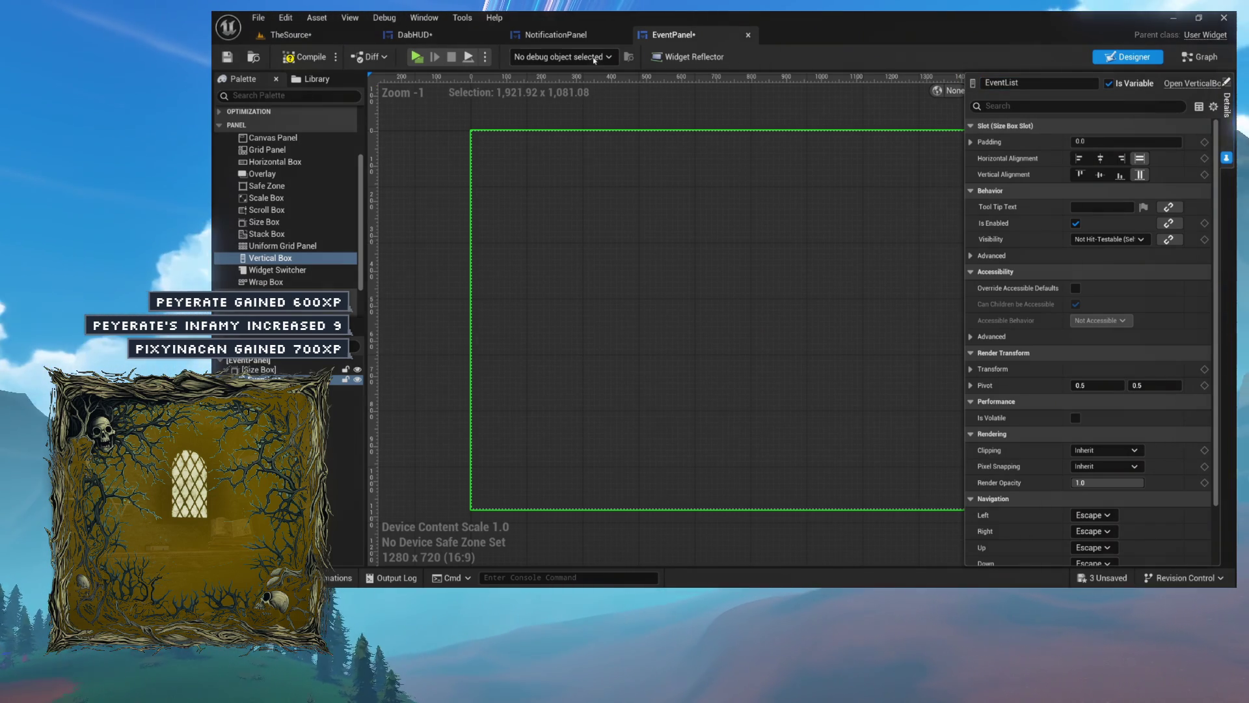
key("ctrl+s")
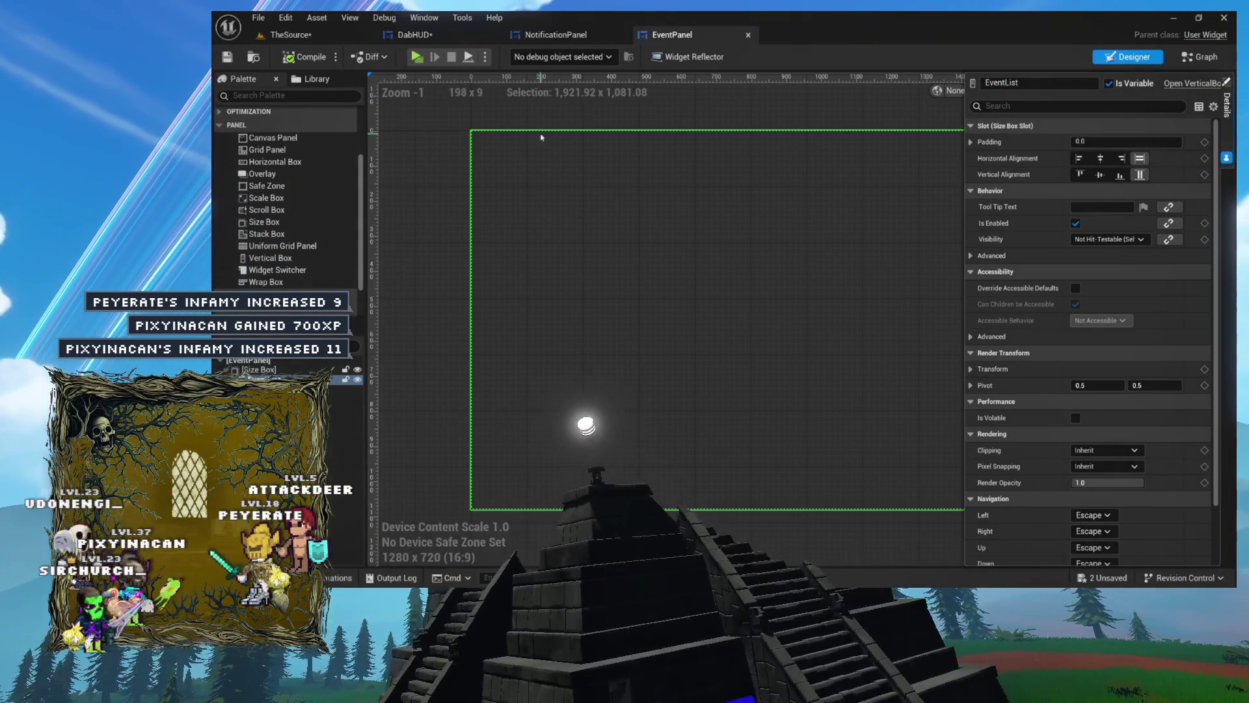
left_click(556, 34)
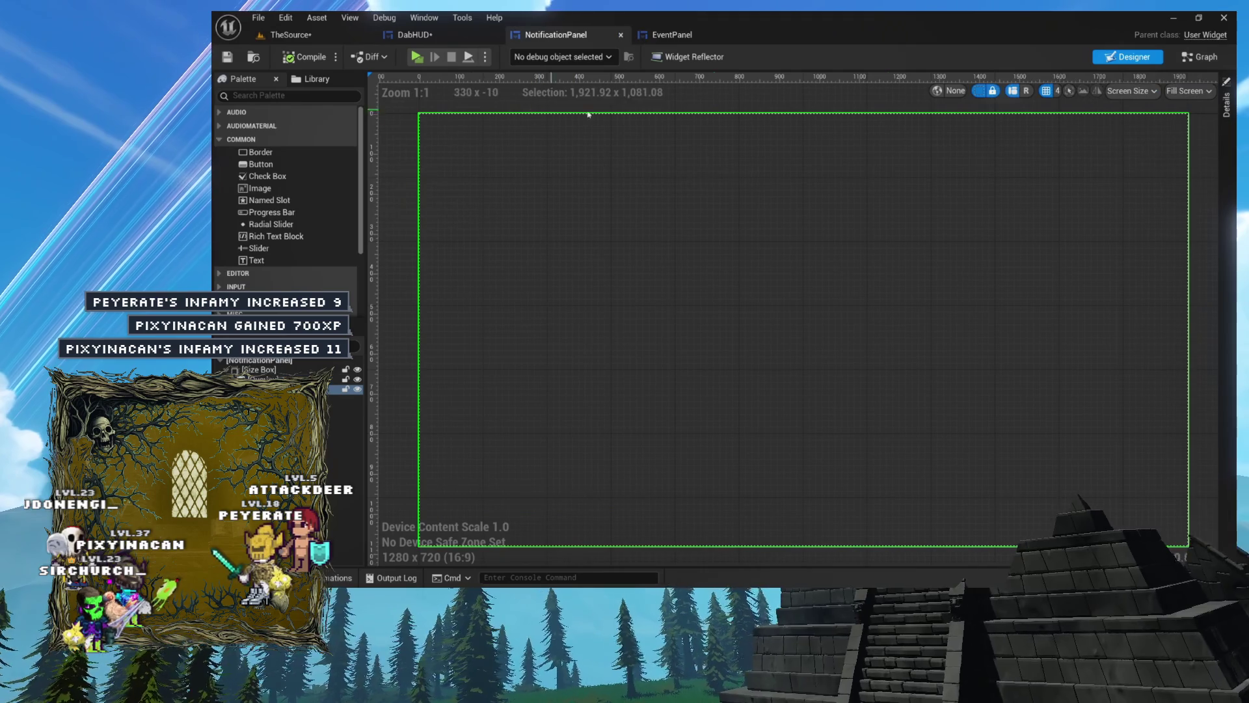
Open the NotificationItem widget from the Content Browser and display its event graph
left_click(1200, 57)
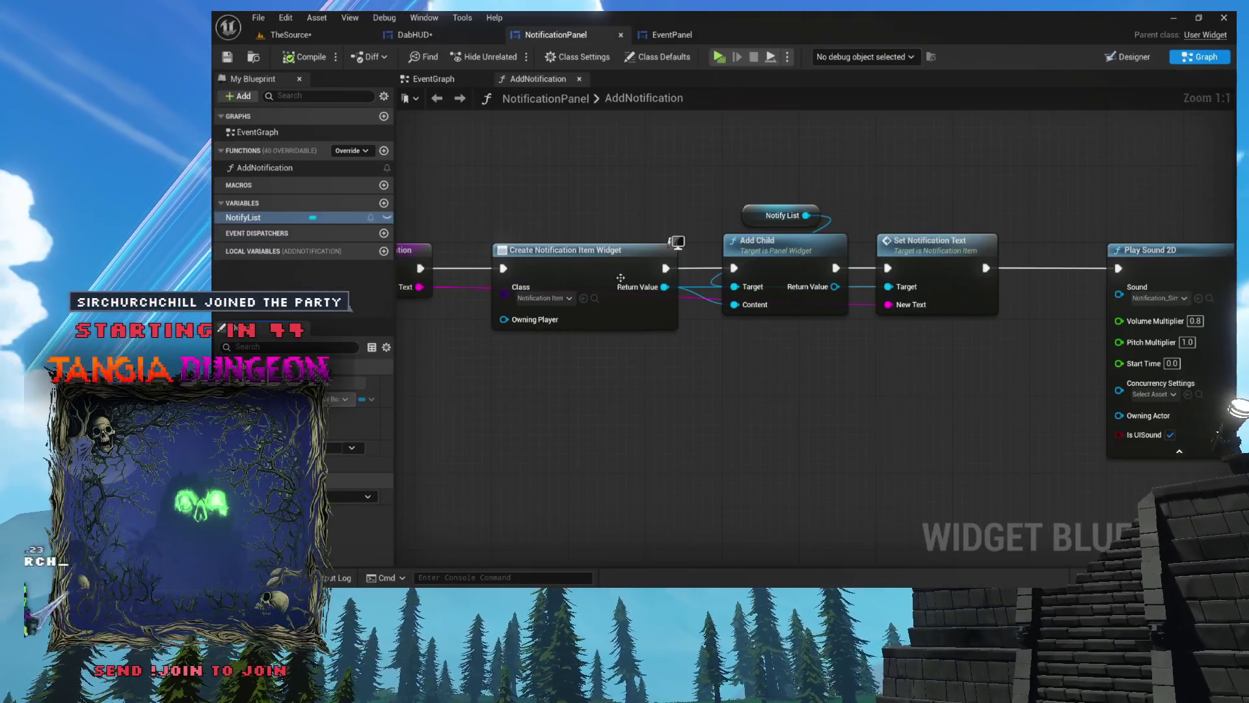
left_click(594, 298)
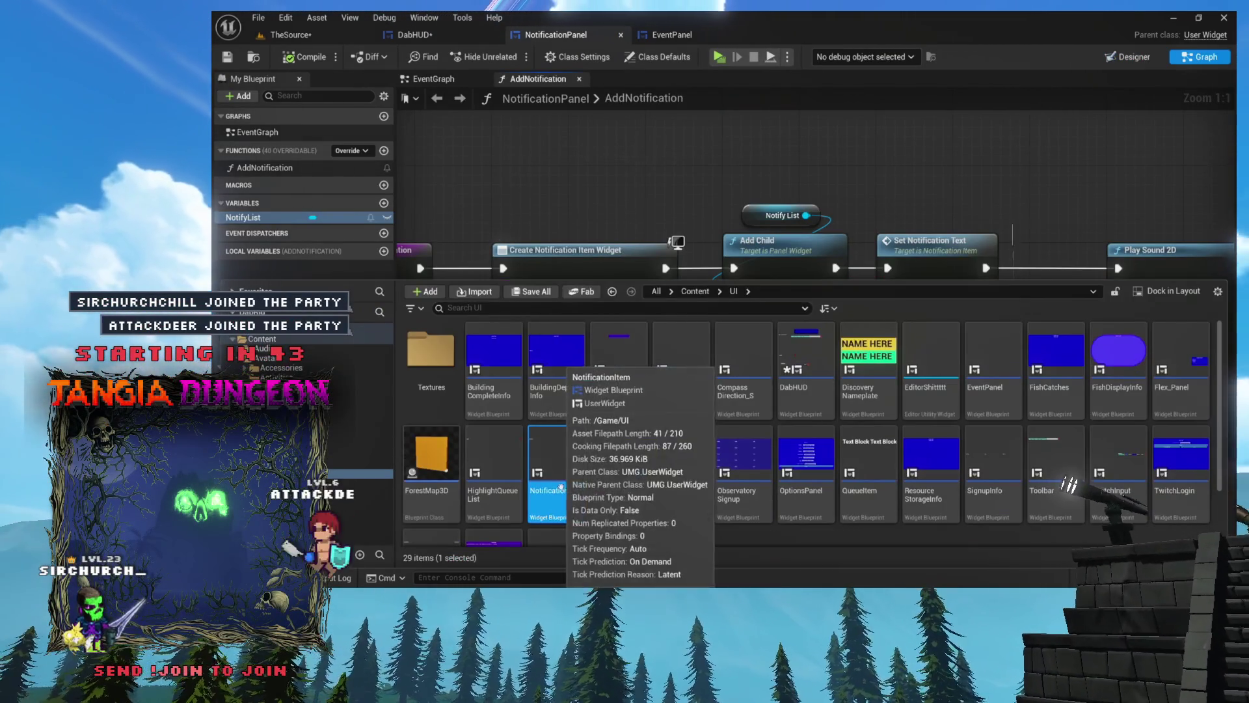
double_click(557, 468)
scroll(586, 288, "up", 3)
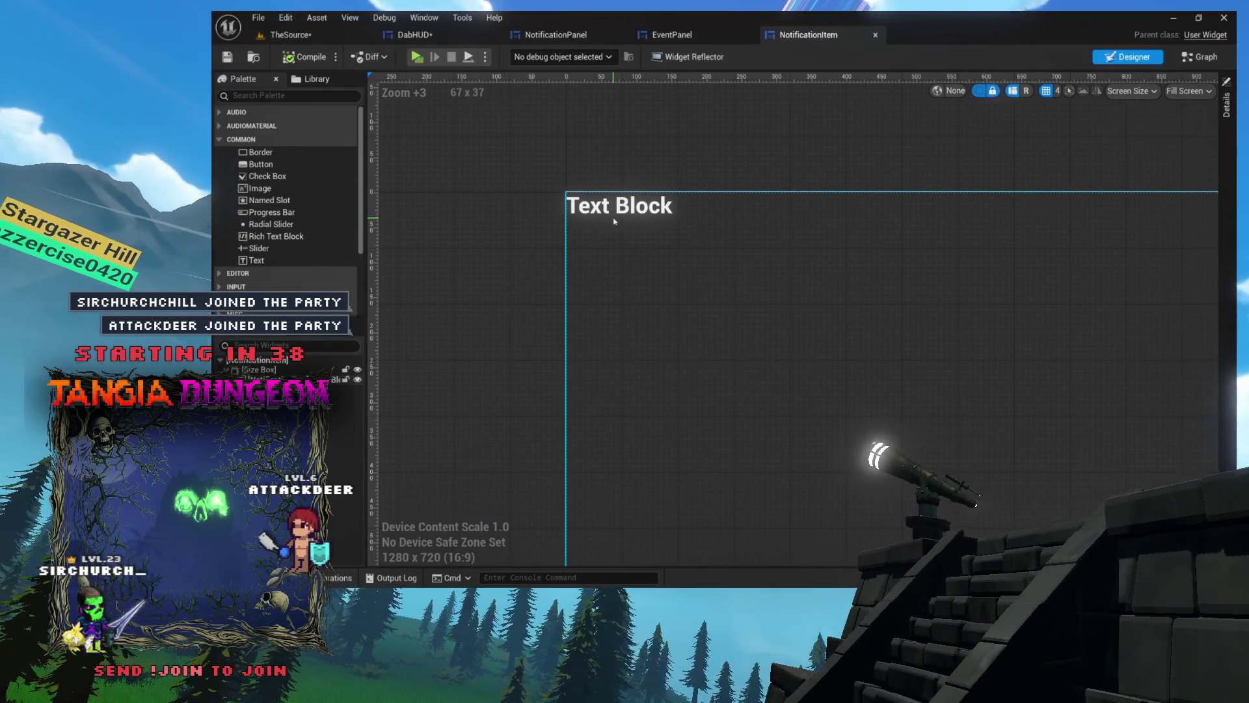
scroll(595, 170, "down", 4)
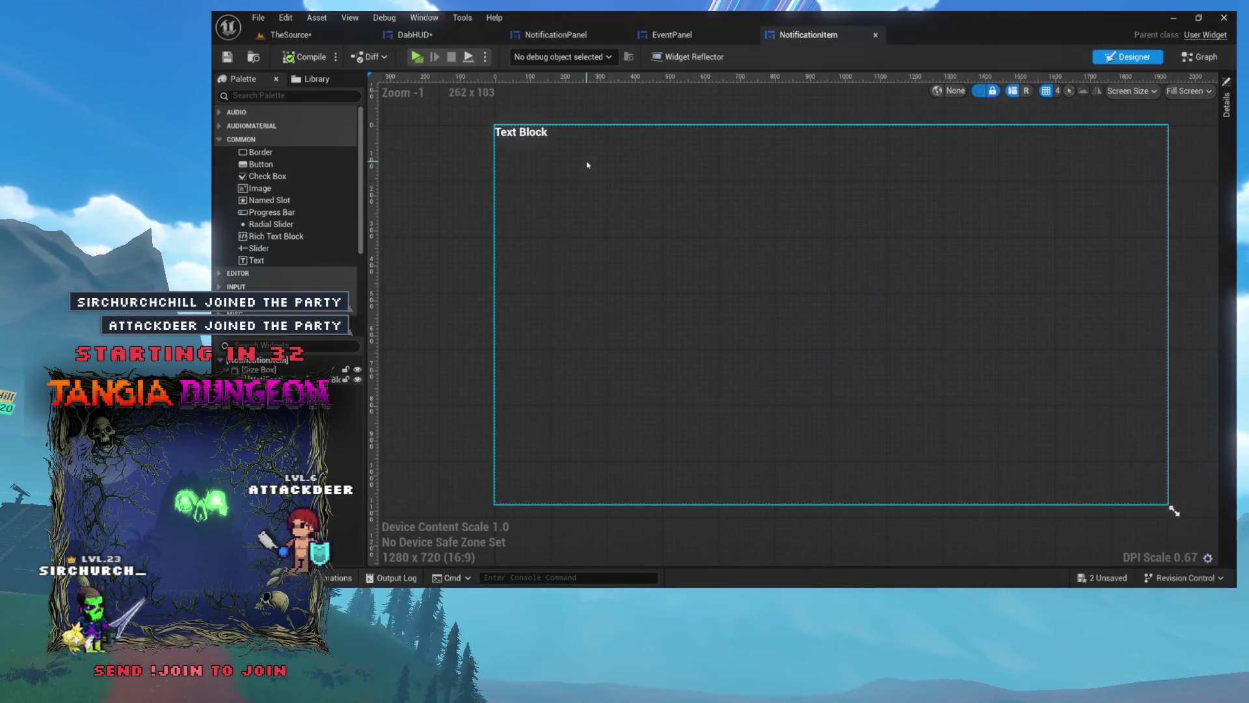
left_click(755, 111)
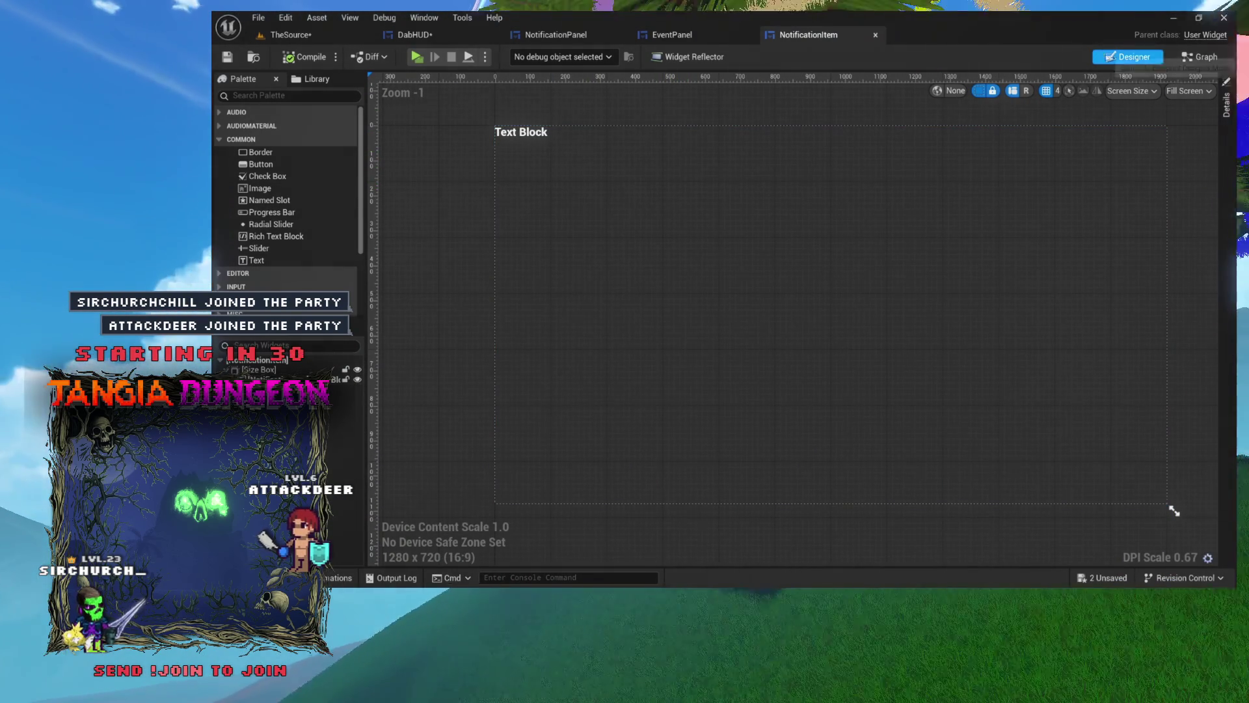
left_click(1200, 57)
mouse_move(575, 210)
left_mouse_down()
mouse_move(1041, 377)
mouse_move(1174, 396)
left_mouse_up()
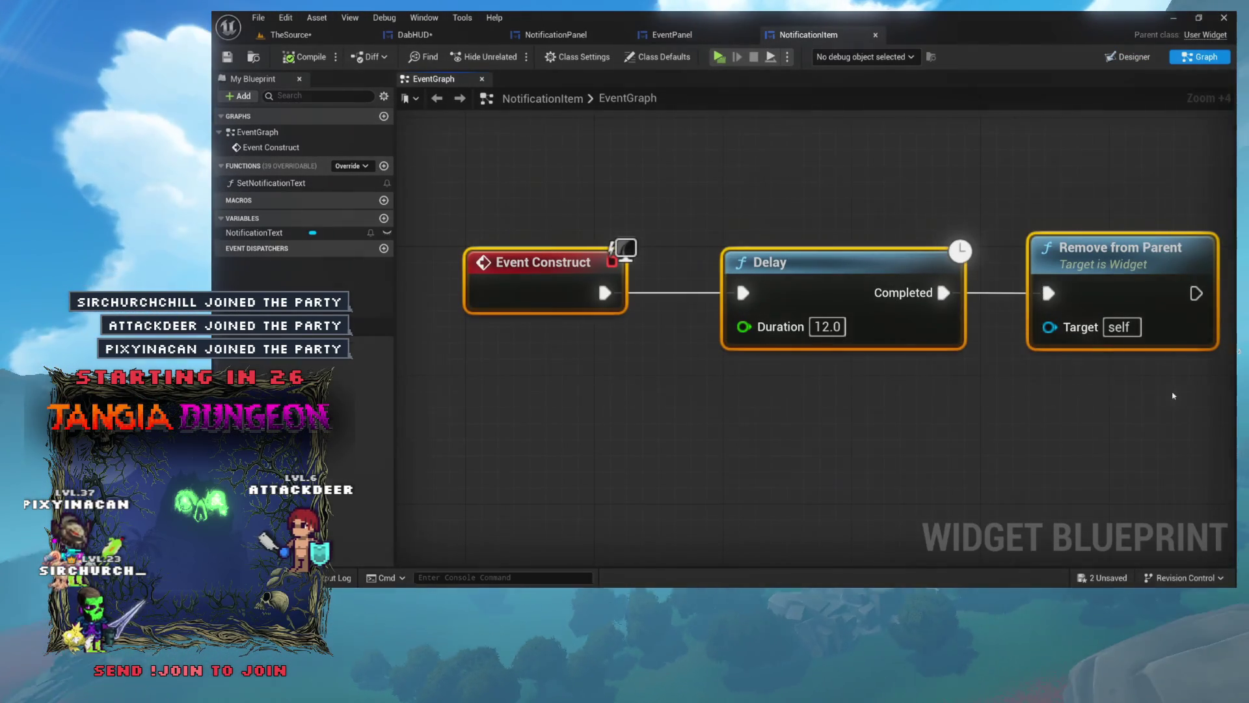
Marquee-select the Event Construct, 12.0 Delay and Remove from Parent nodes together
mouse_move(558, 201)
left_mouse_down()
mouse_move(1217, 224)
mouse_move(1114, 385)
left_mouse_up()
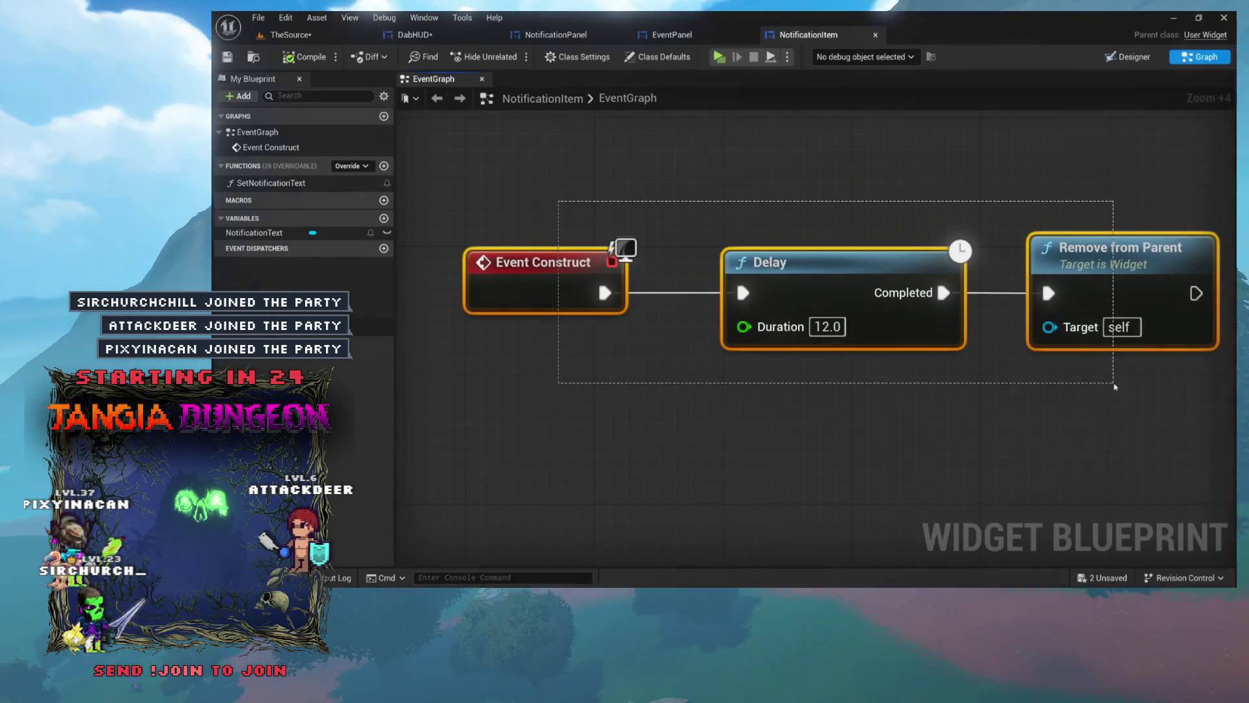
mouse_move(557, 171)
left_mouse_down()
mouse_move(1028, 362)
mouse_move(1134, 362)
left_mouse_up()
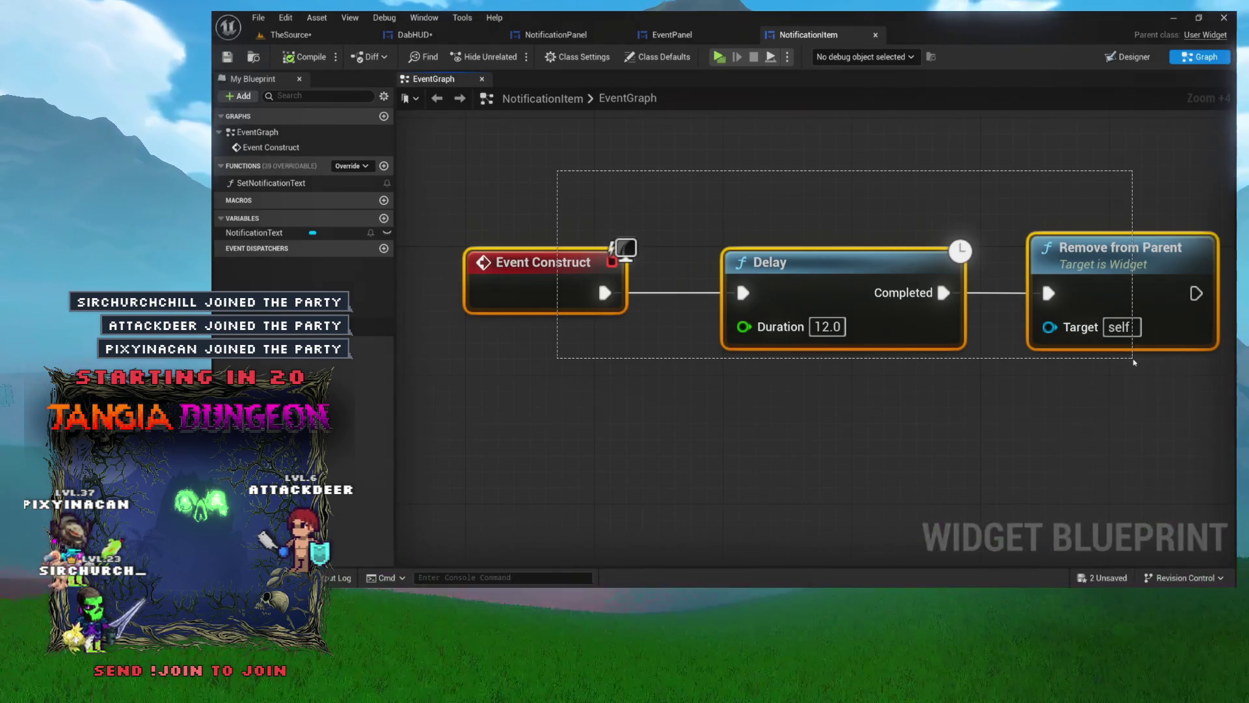
left_click_drag(1134, 362, 1134, 362)
left_click(809, 223)
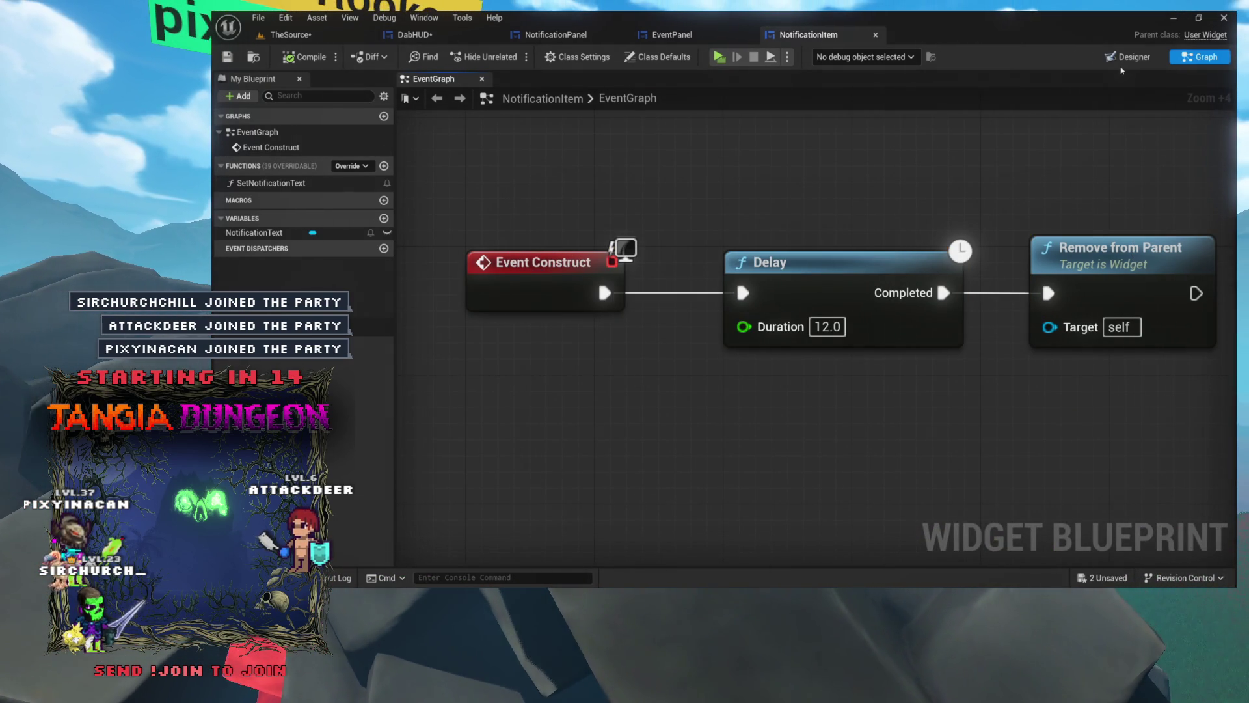
mouse_move(547, 149)
left_mouse_down()
mouse_move(976, 354)
mouse_move(1166, 383)
left_mouse_up()
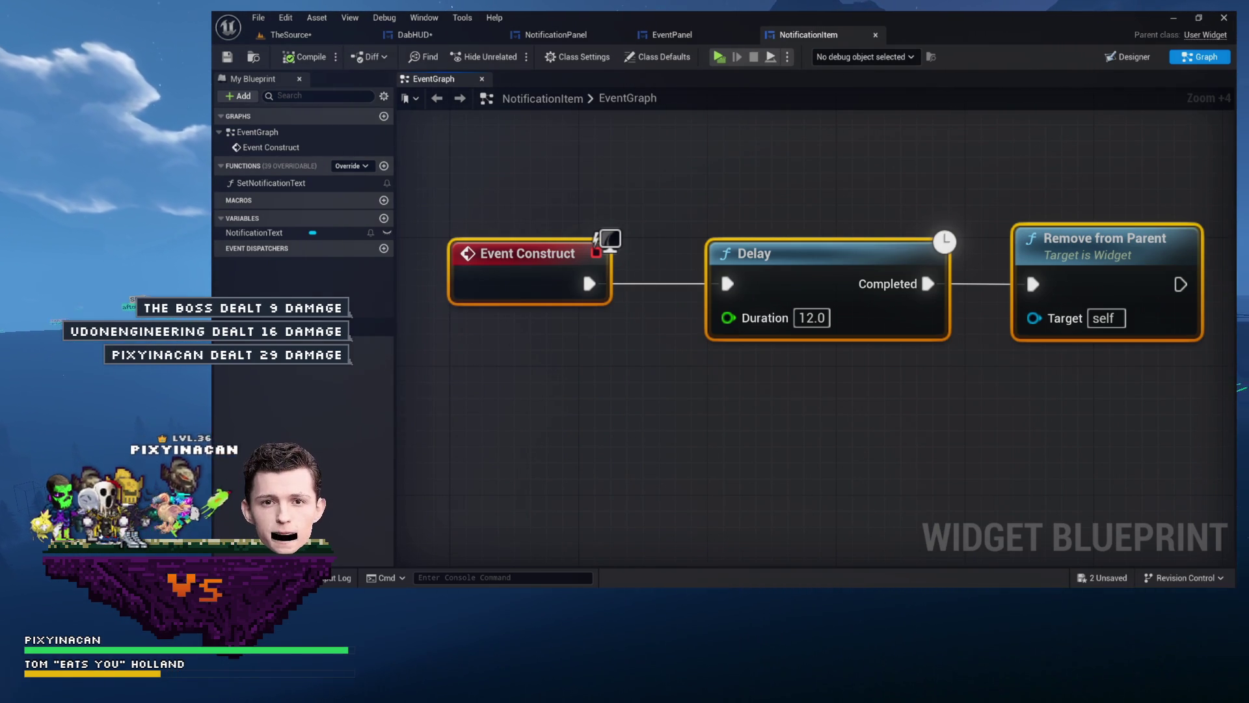
left_click(625, 159)
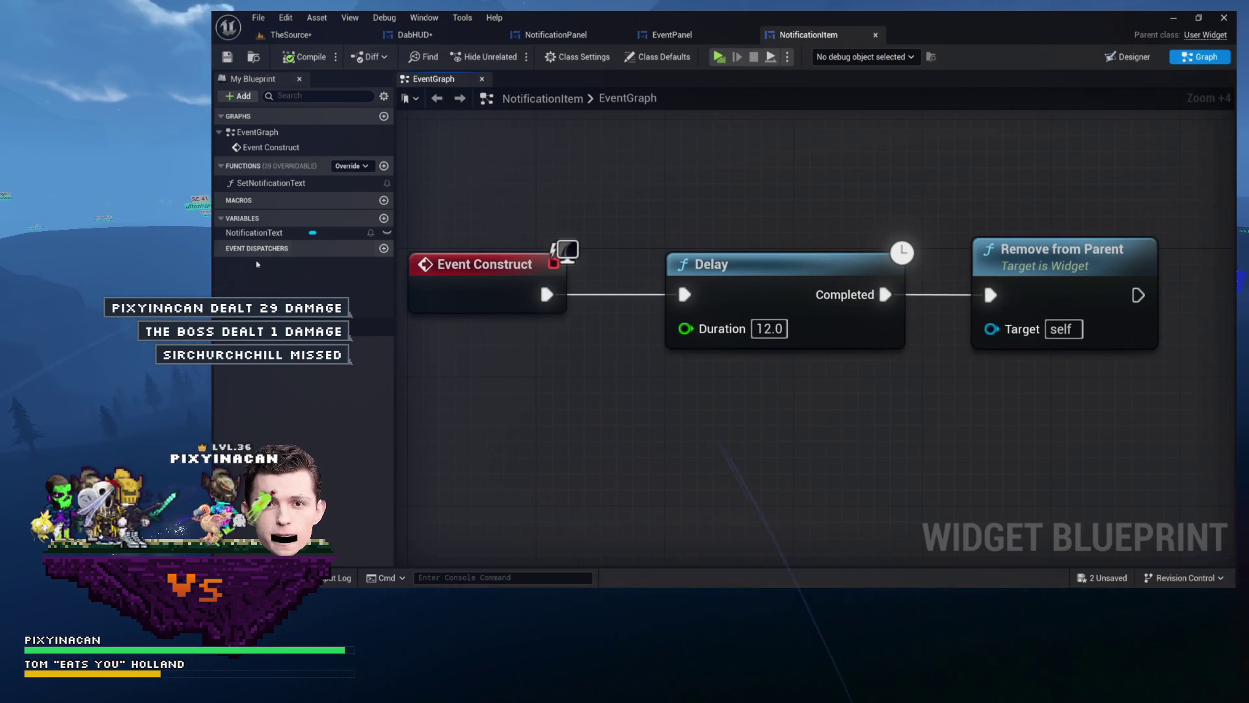
Add a Boolean variable AutoDestroy, mark it Instance Editable, and save NotificationItem
left_click(385, 219)
type("AutoDestro")
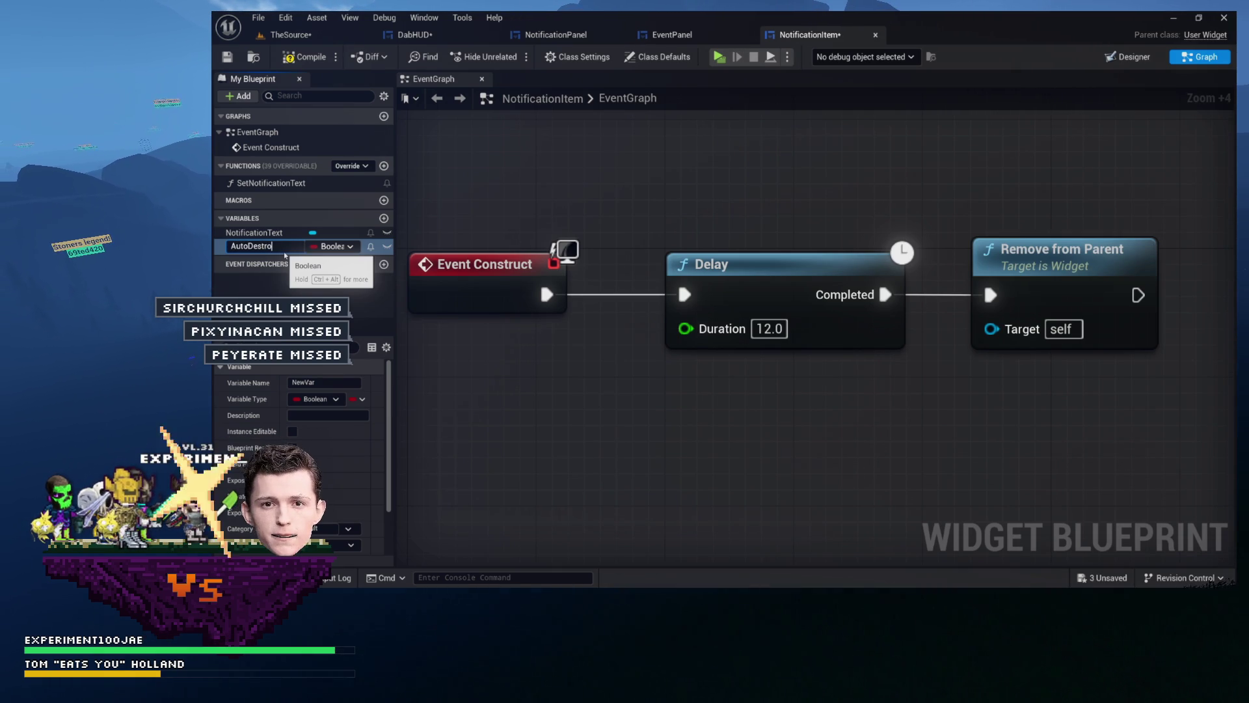
type("y")
key("Return")
left_click(387, 245)
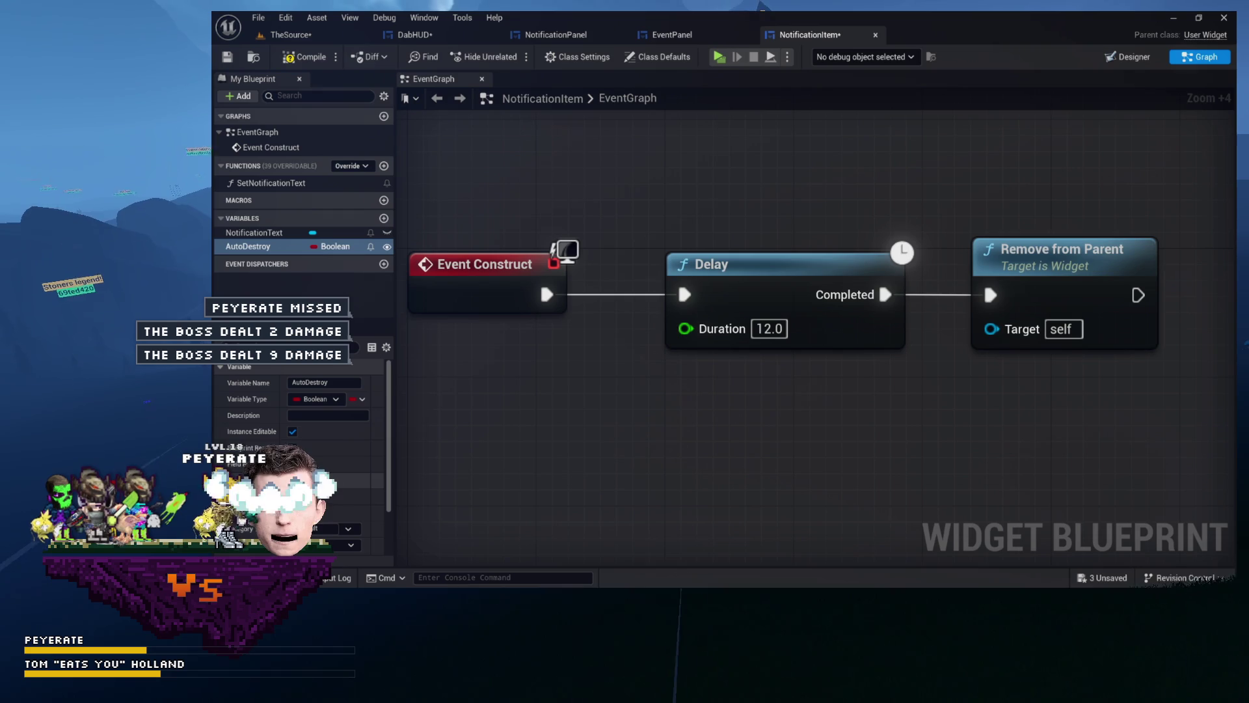
key("ctrl+s")
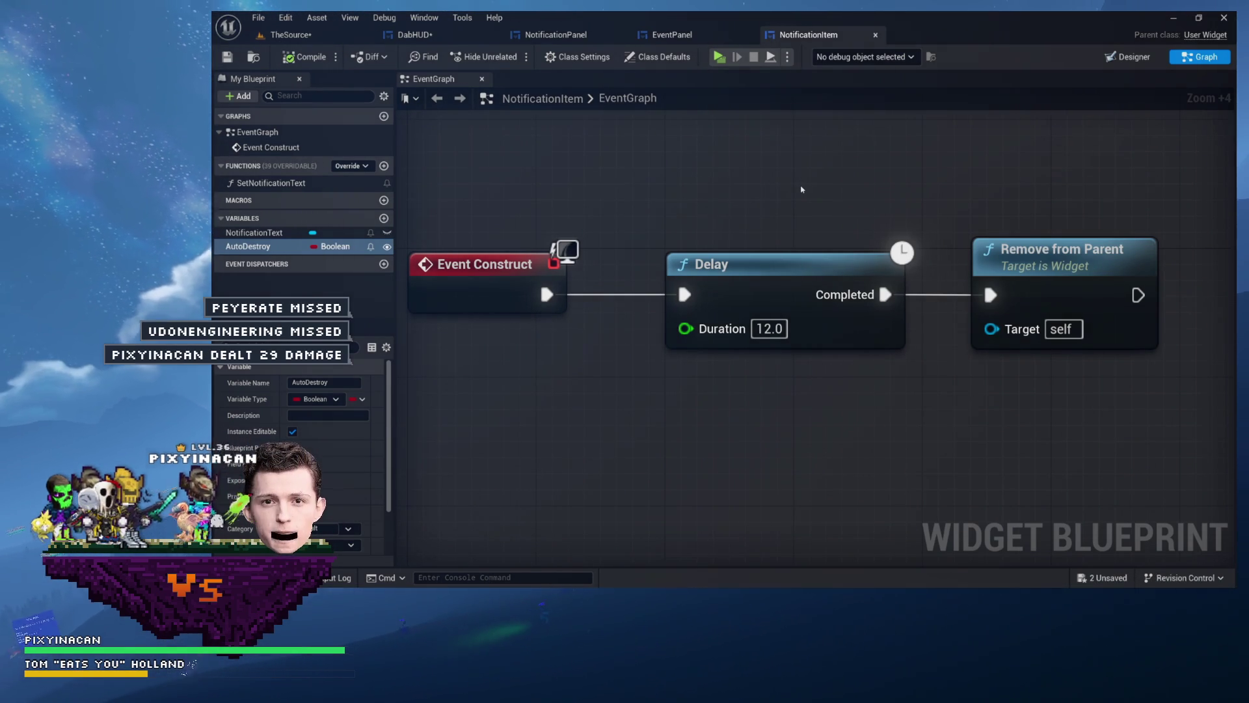
Shift the Delay and Remove from Parent nodes right to make room after Event Construct
left_click(1015, 247)
left_click(749, 265, "ctrl")
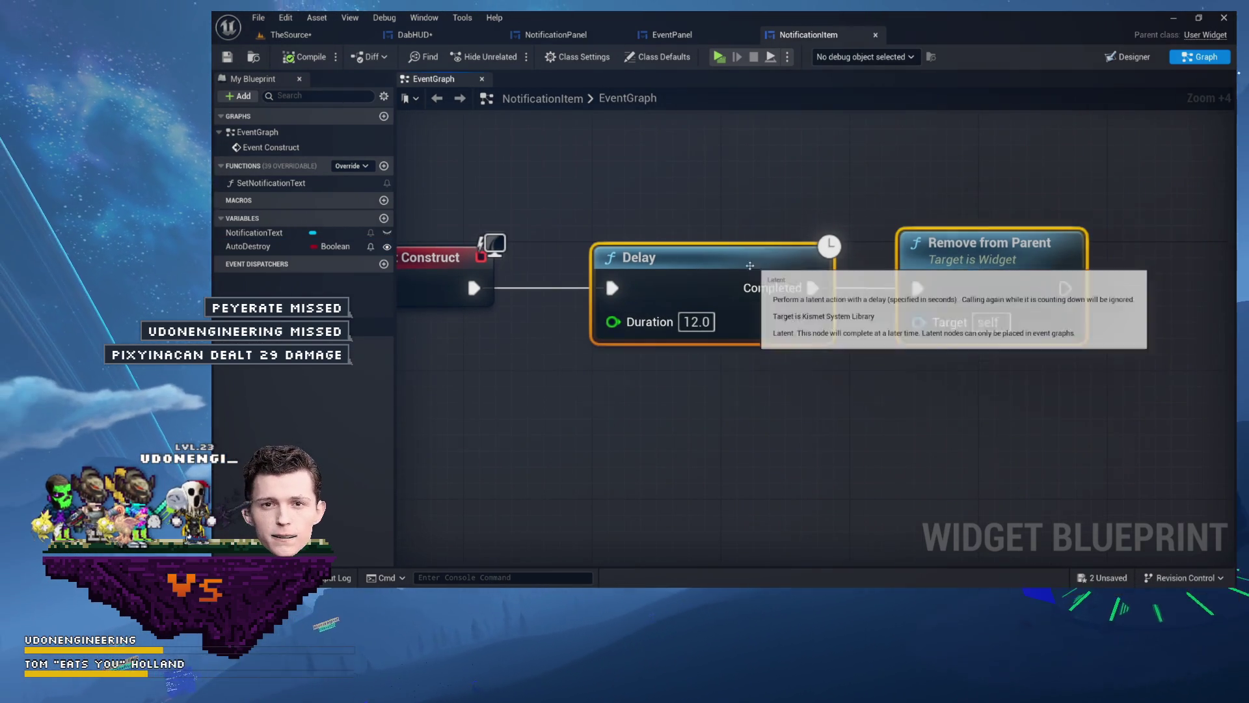
left_click_drag(749, 265, 981, 266)
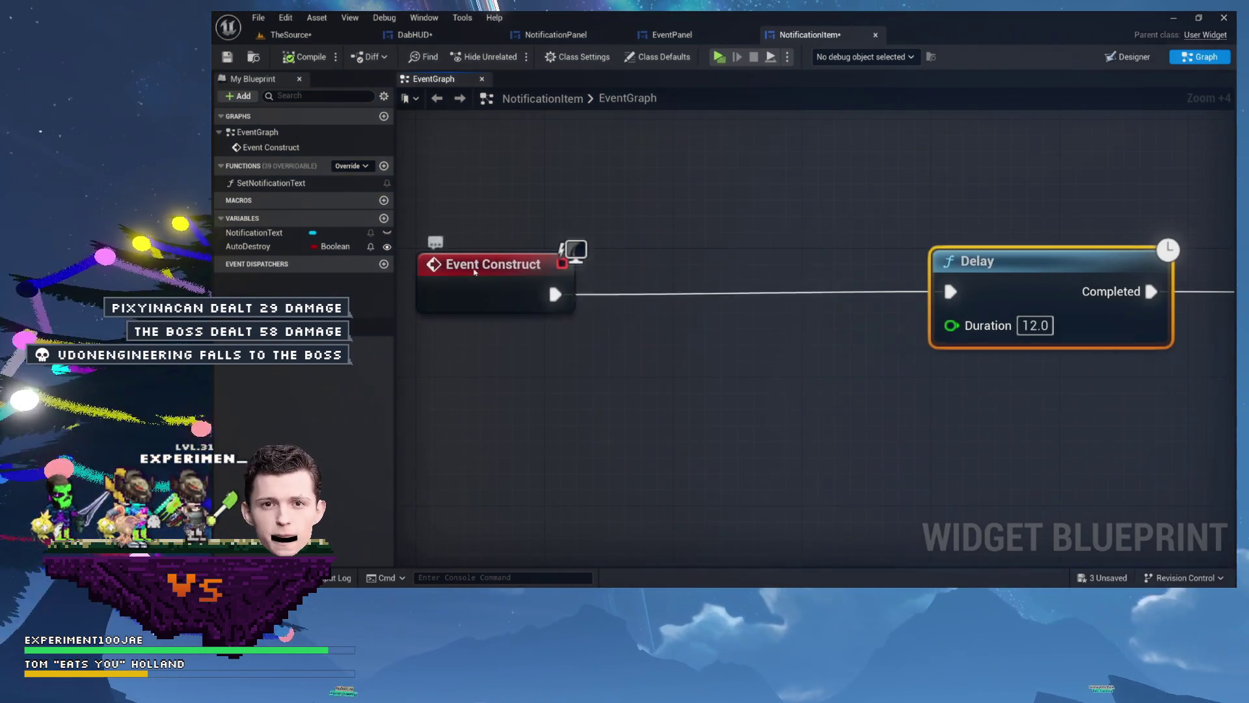
left_click(473, 267)
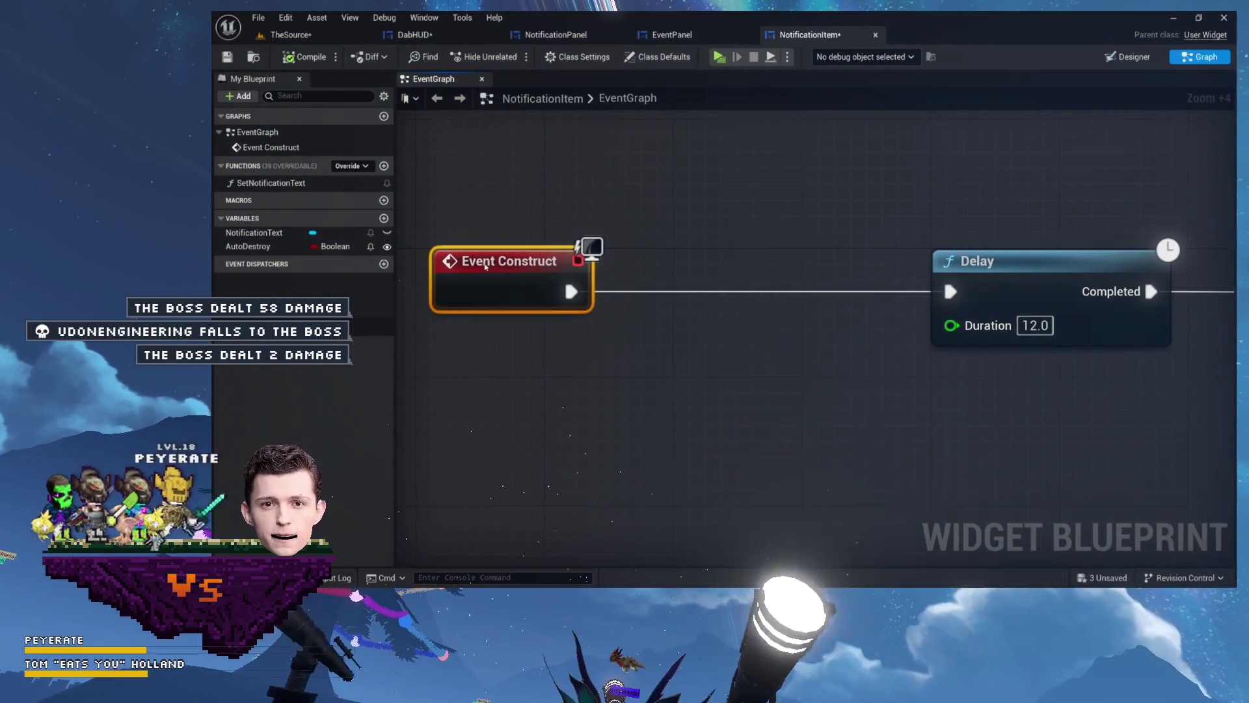
Add an AutoDestroy getter driving a Branch, and connect Event Construct to the Branch
left_click(594, 238)
mouse_move(257, 247)
left_mouse_down()
mouse_move(377, 262)
mouse_move(708, 223)
left_mouse_up()
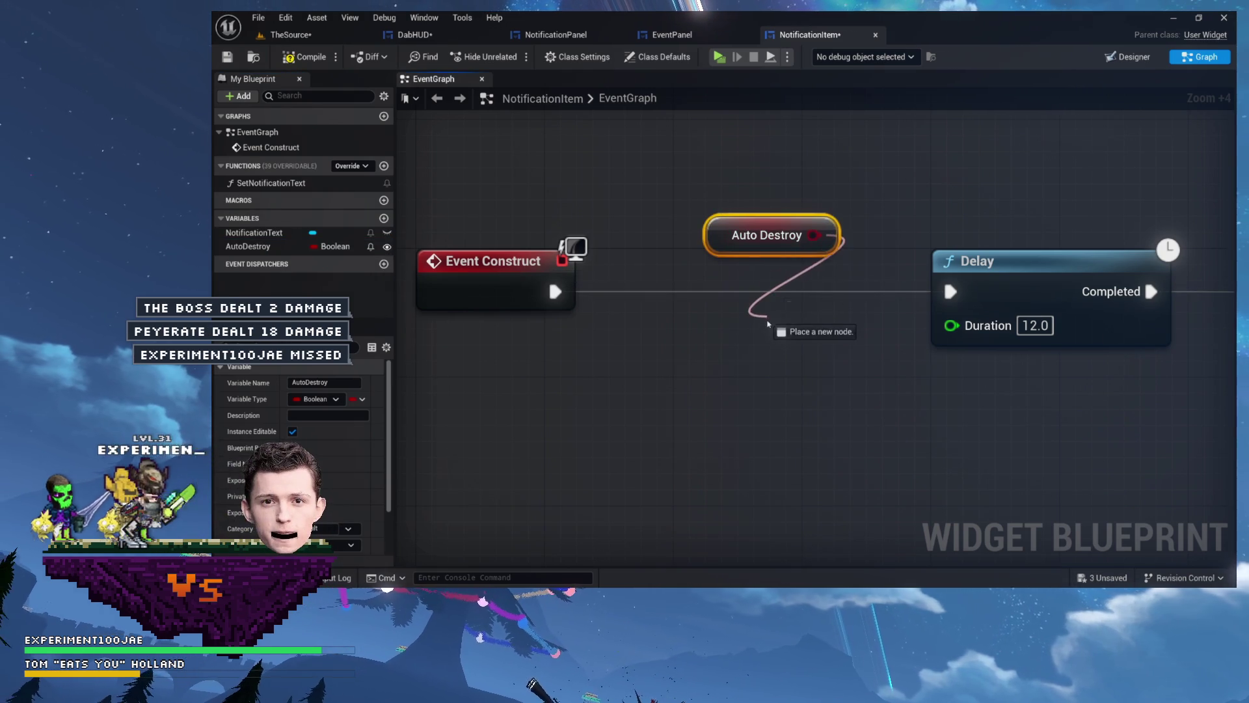
left_click_drag(766, 329, 768, 325)
mouse_move(805, 268)
left_mouse_down()
mouse_move(744, 268)
mouse_move(718, 219)
left_mouse_up()
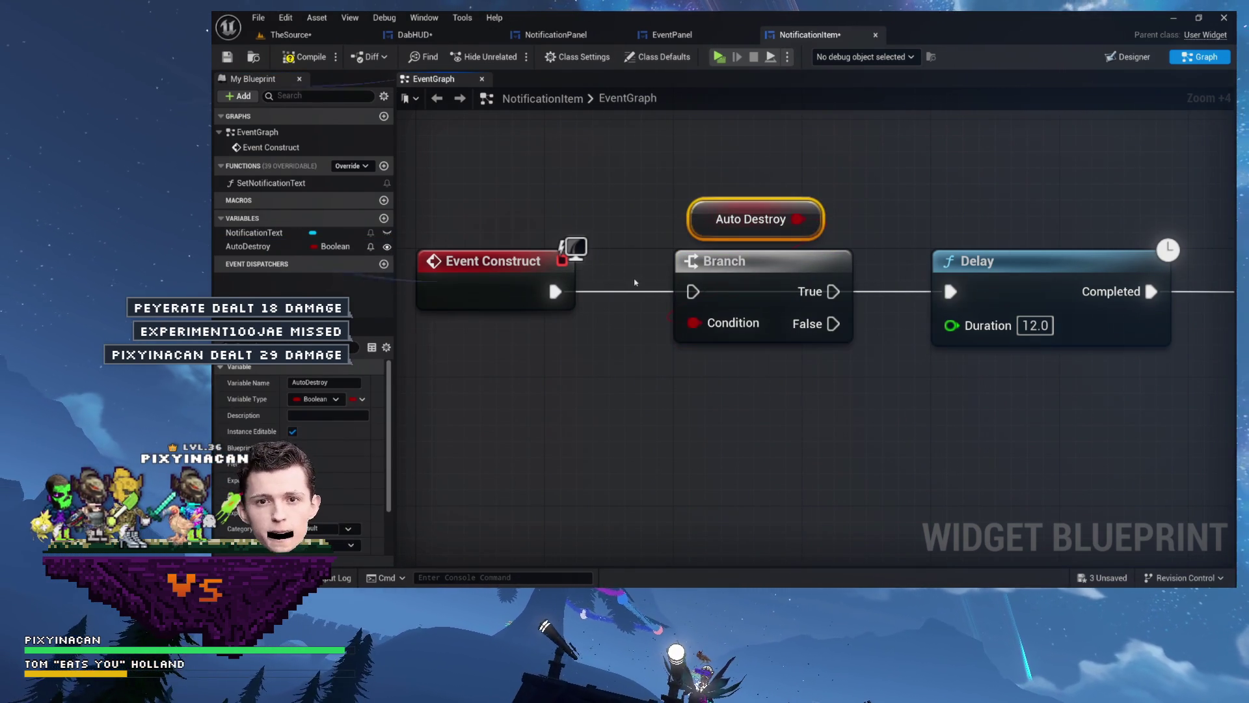
left_click_drag(677, 291, 693, 291)
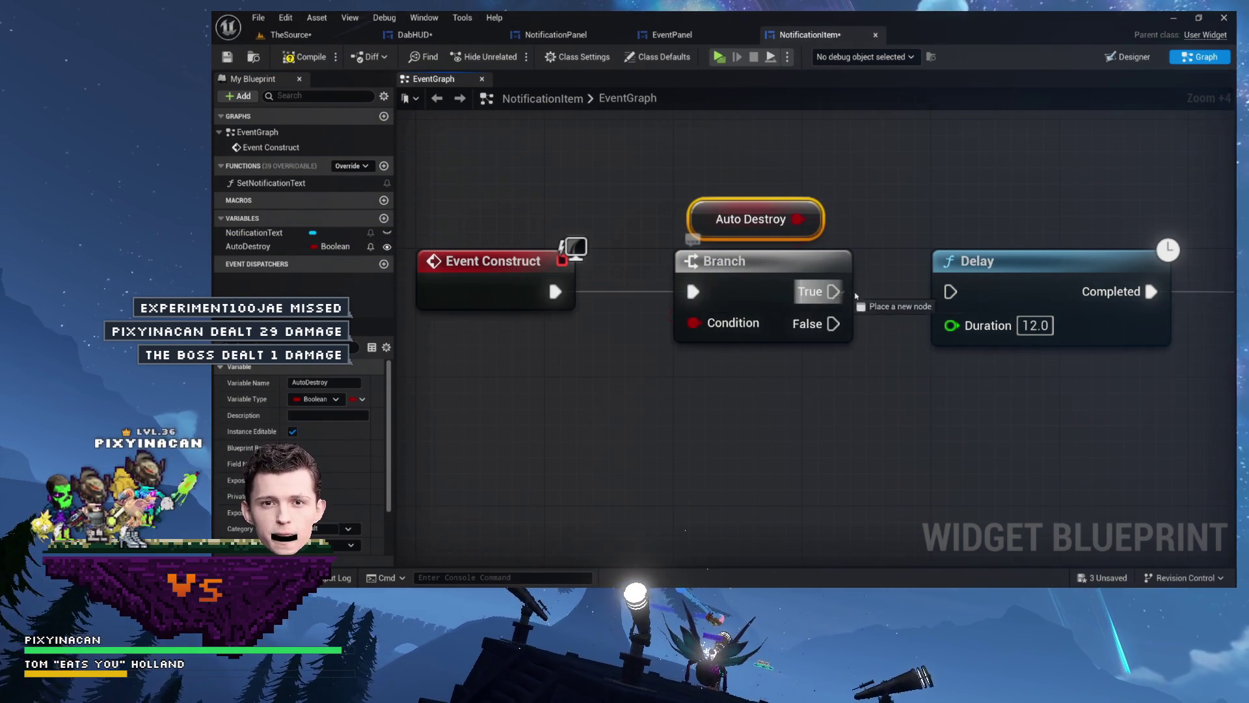
Select the Branch, Delay and Remove from Parent nodes together
mouse_move(889, 355)
left_mouse_down()
mouse_move(782, 355)
mouse_move(798, 399)
left_mouse_up()
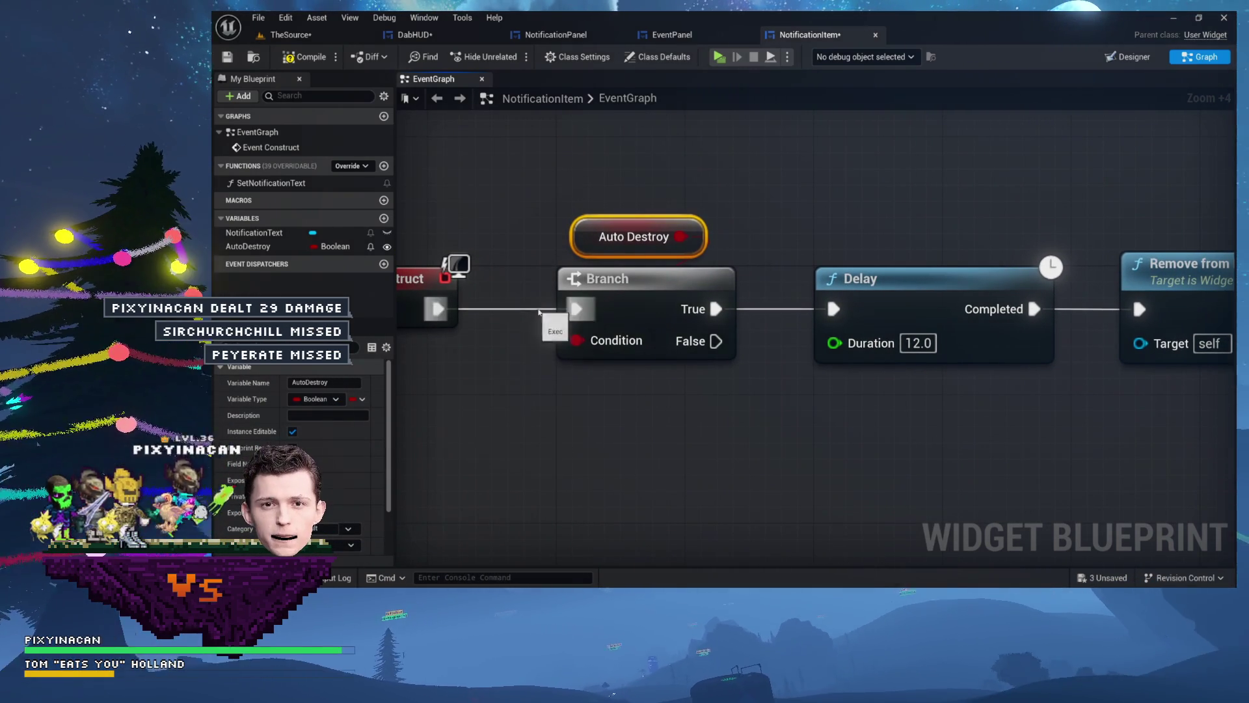
left_click_drag(762, 201, 636, 303)
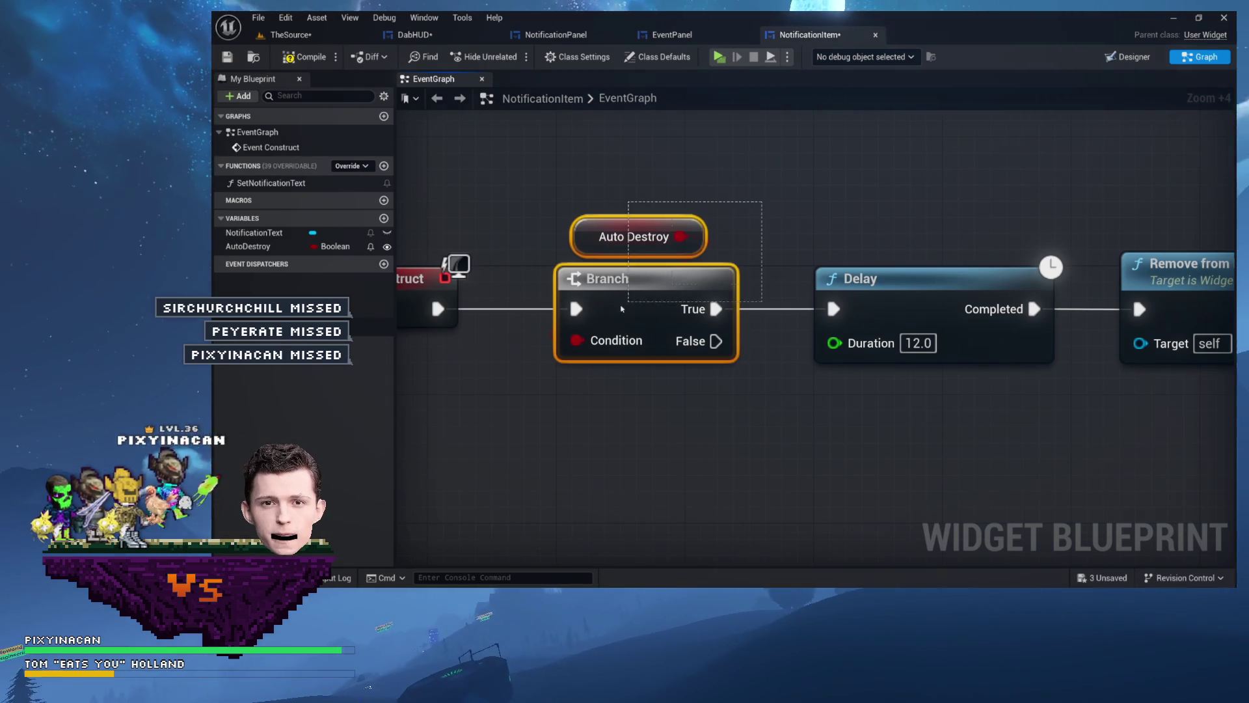
scroll(708, 184, "down", 4)
left_click_drag(653, 159, 1006, 298)
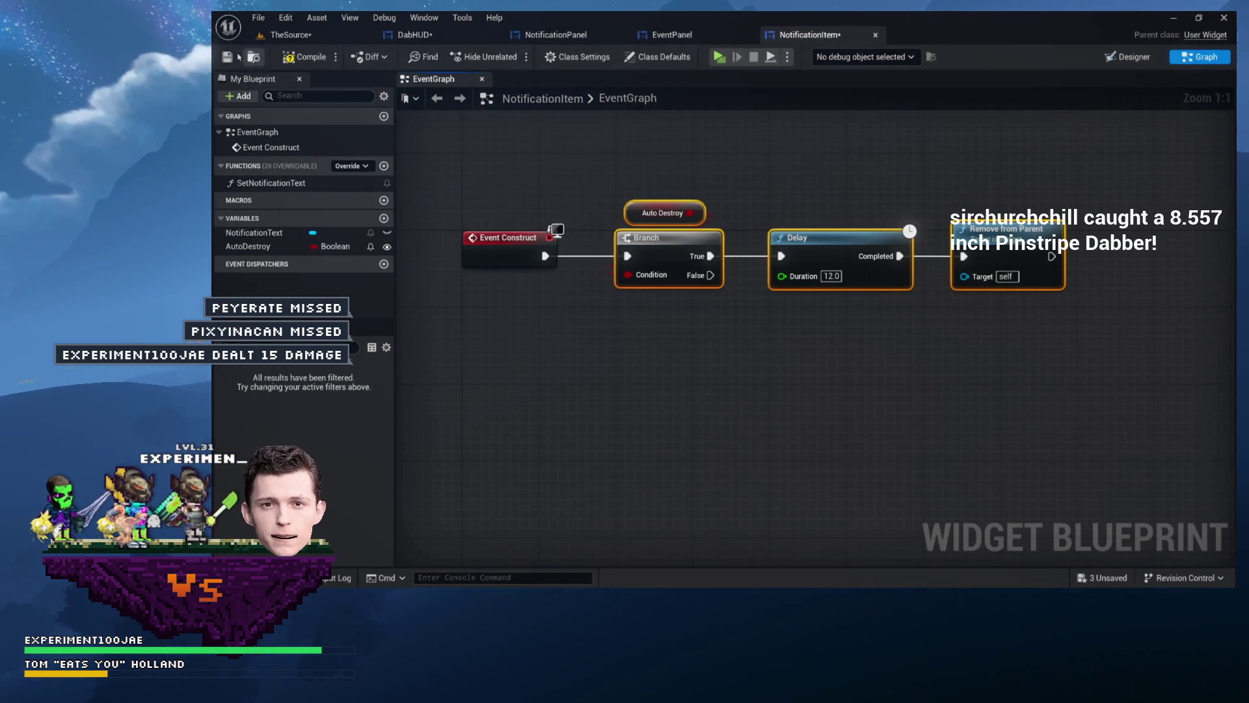
Compile NotificationItem and set the AutoDestroy variable to Expose on Spawn
left_click(271, 58)
left_click(261, 247)
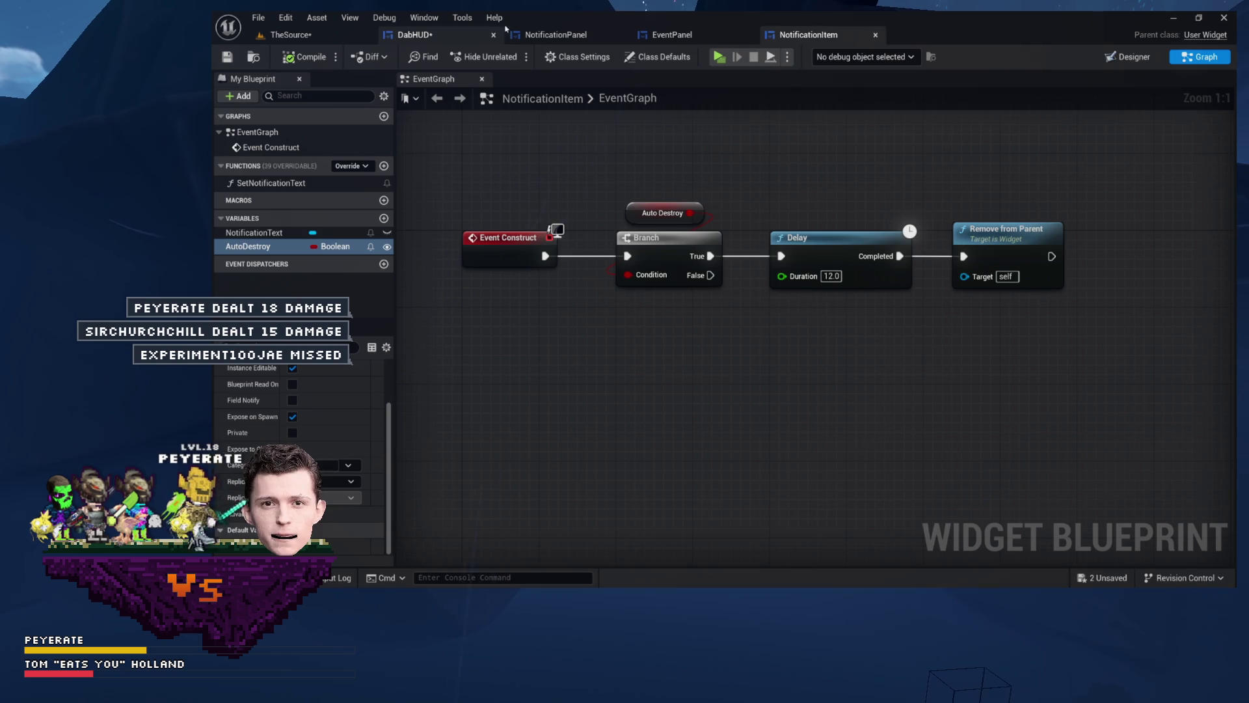
left_click(586, 35)
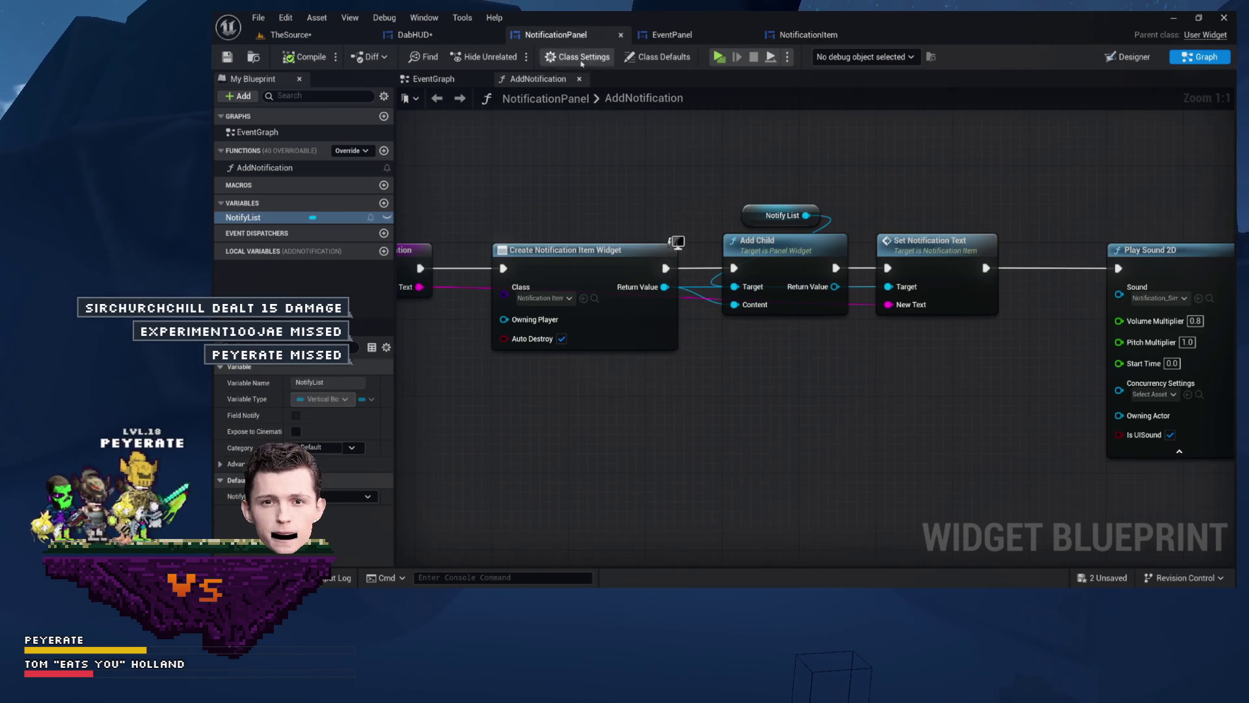
left_click_drag(564, 171, 811, 176)
scroll(799, 353, "up", 7)
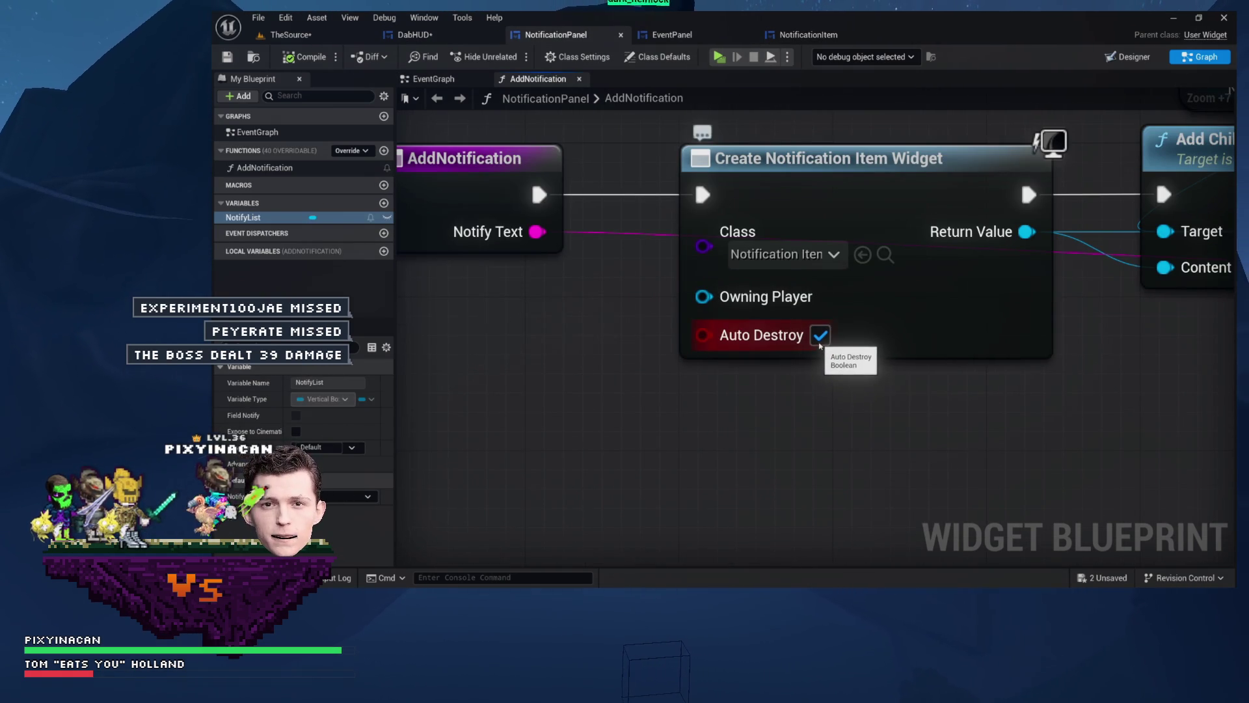
scroll(783, 329, "down", 7)
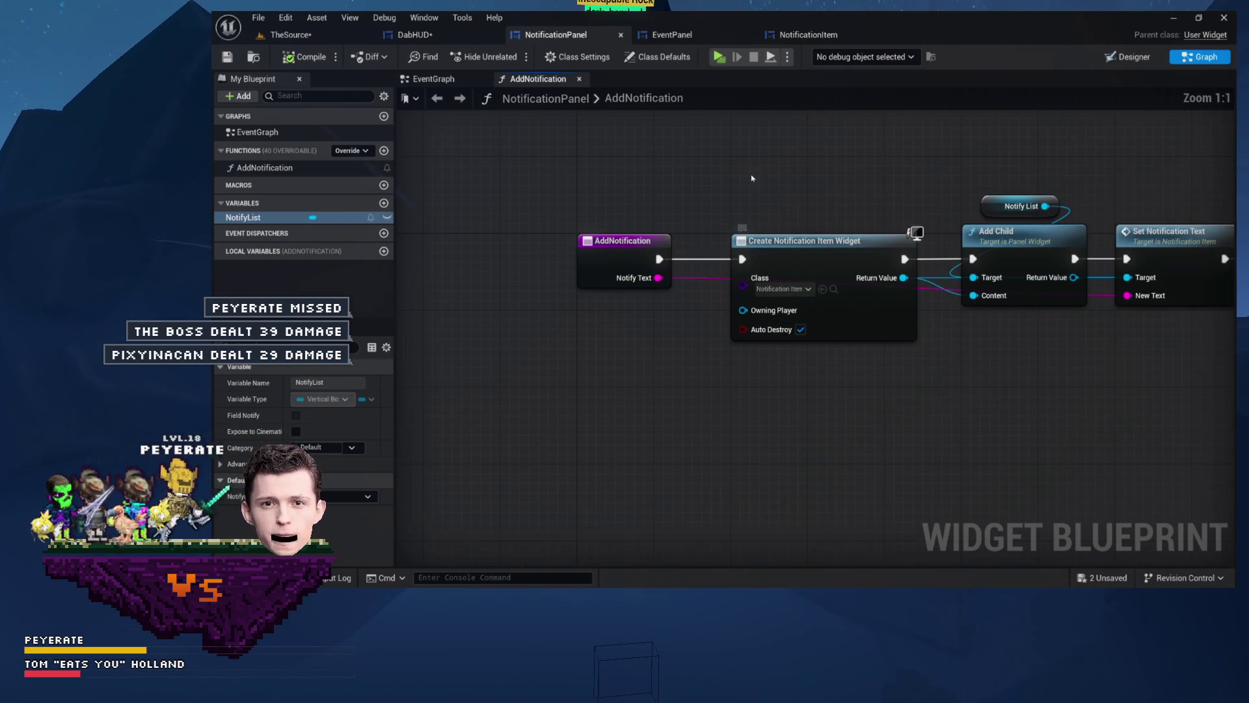
left_click(707, 36)
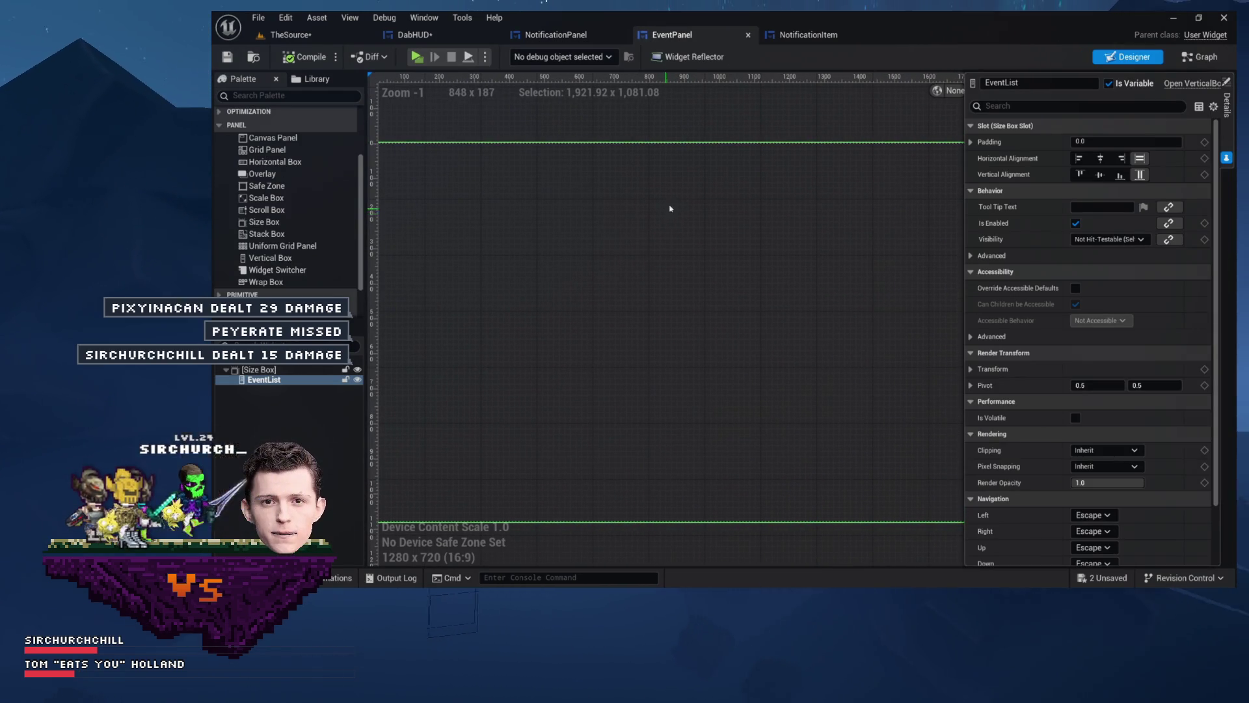
left_click(806, 36)
left_click_drag(511, 175, 987, 326)
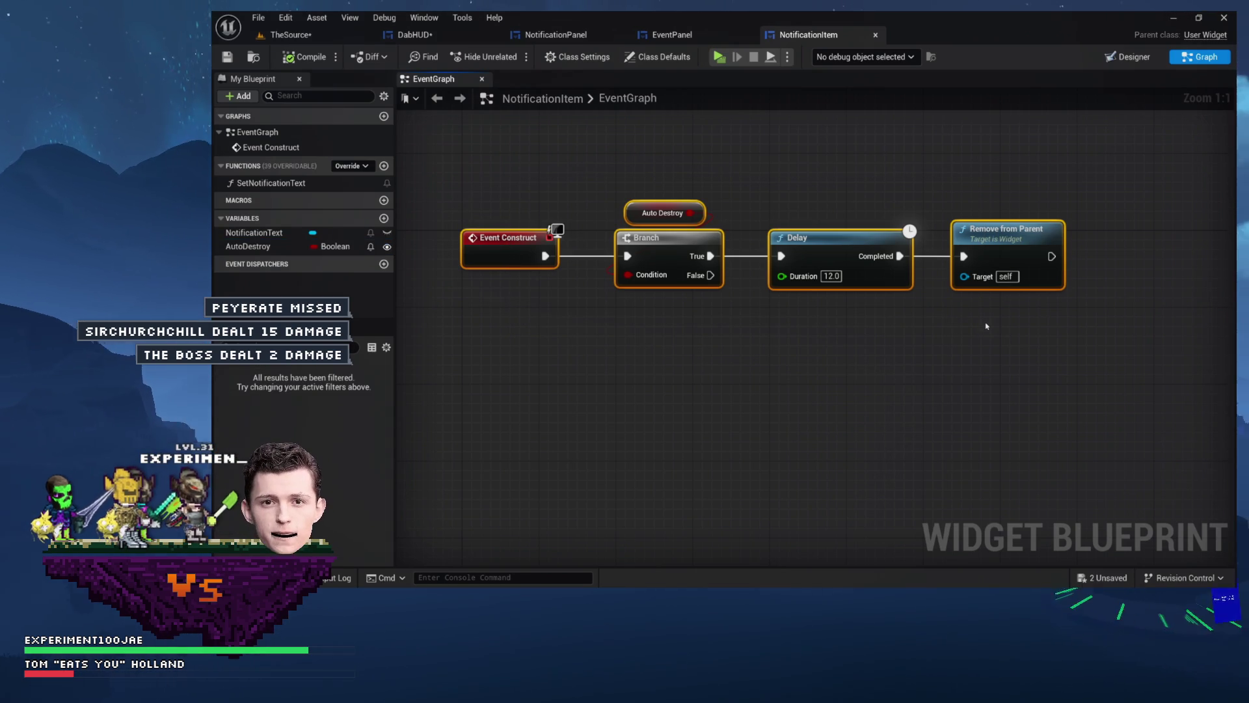
left_click(556, 34)
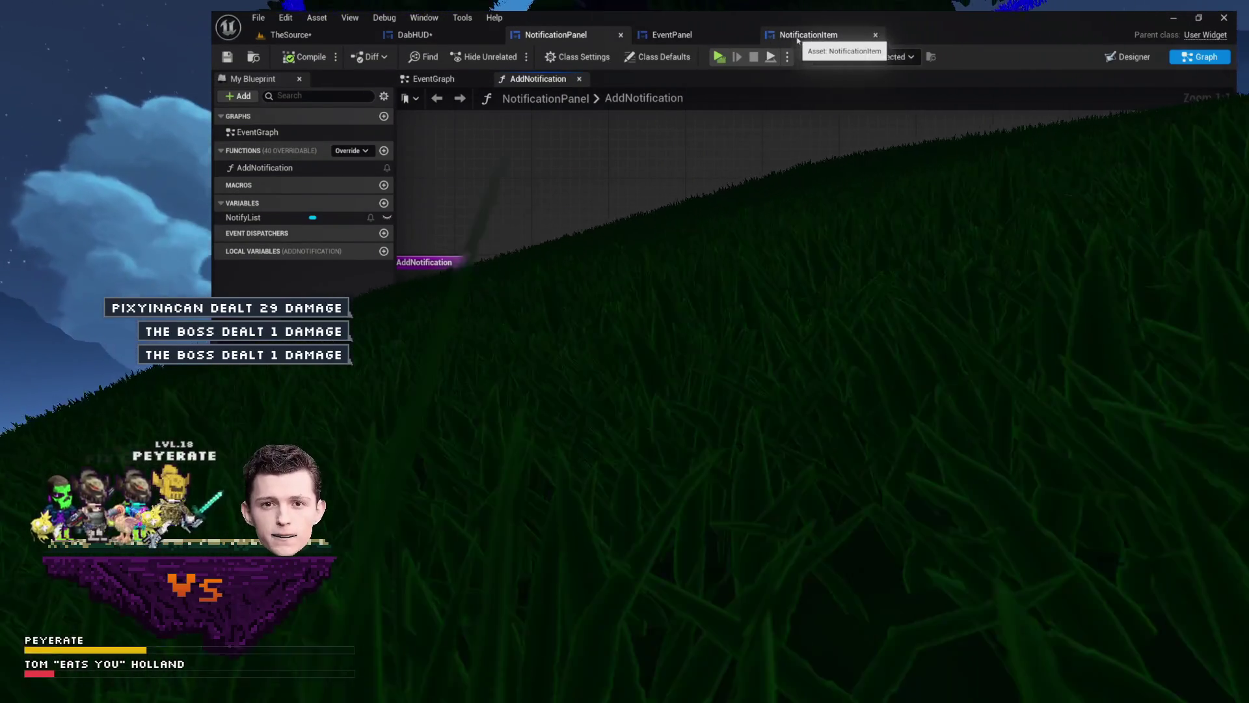
left_click(701, 43)
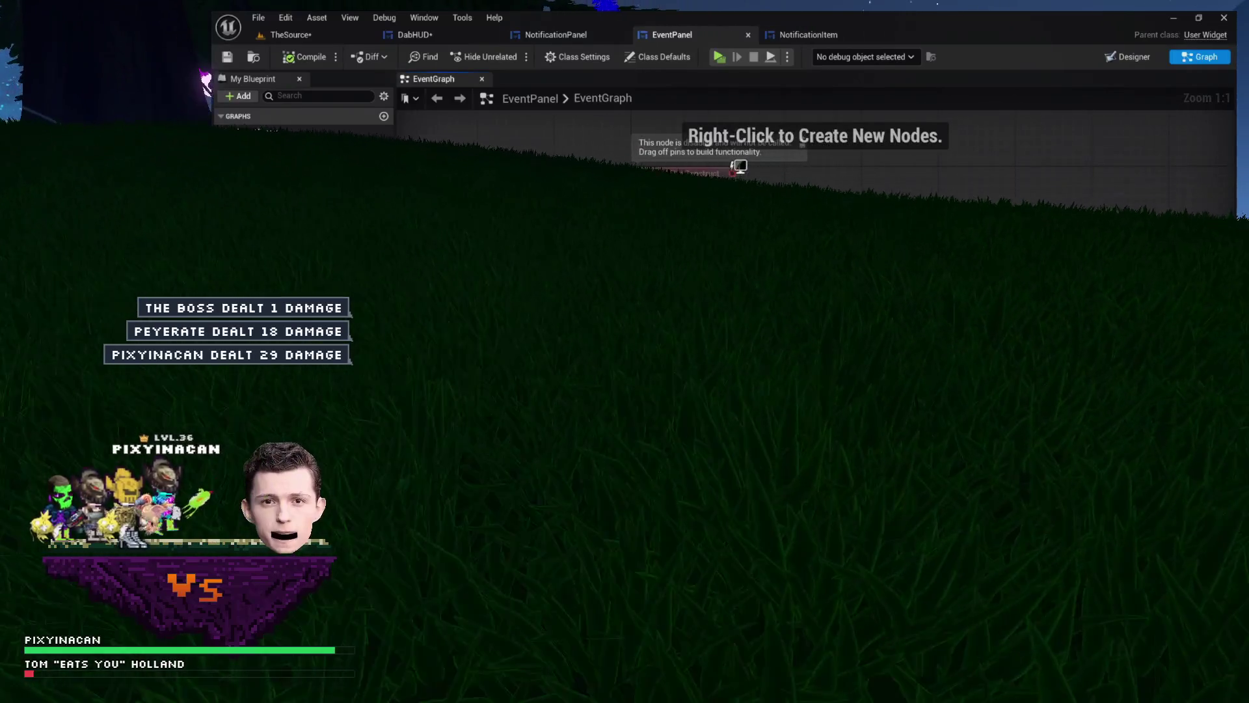
Move the disabled event node and the Event Construct node aside in the EventPanel graph
left_click_drag(739, 166, 789, 248)
left_click(749, 267)
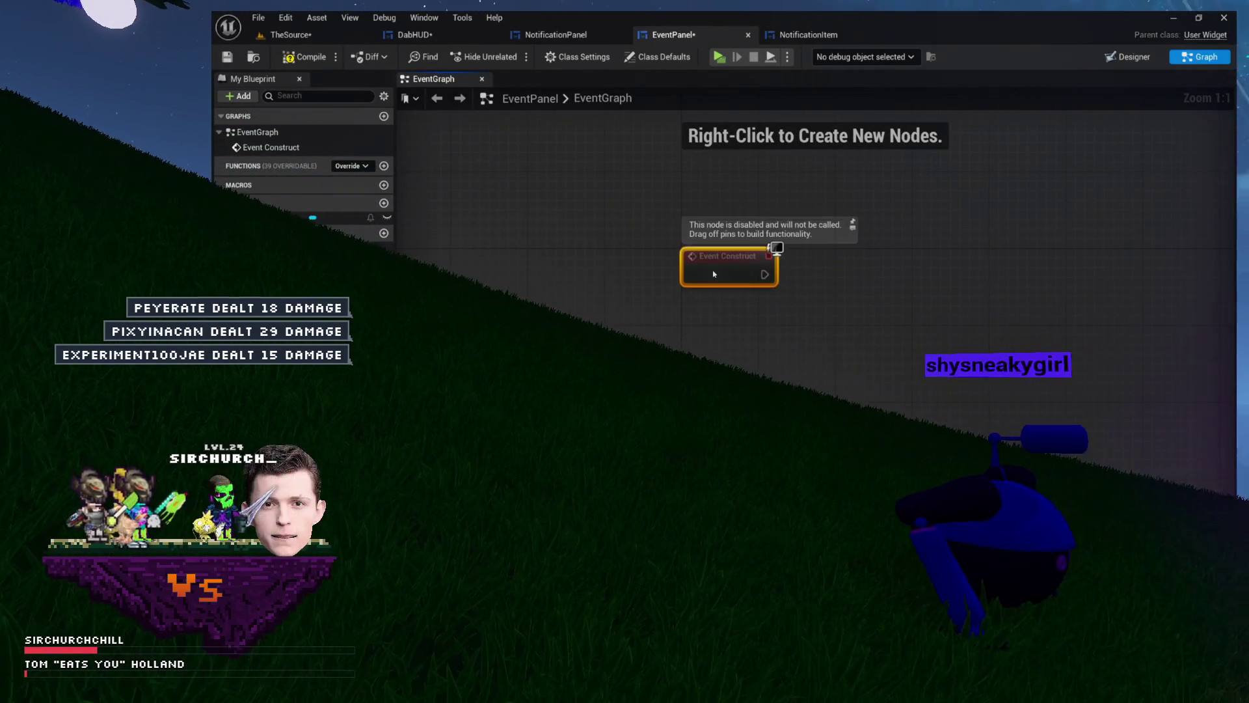
left_click_drag(712, 364, 567, 362)
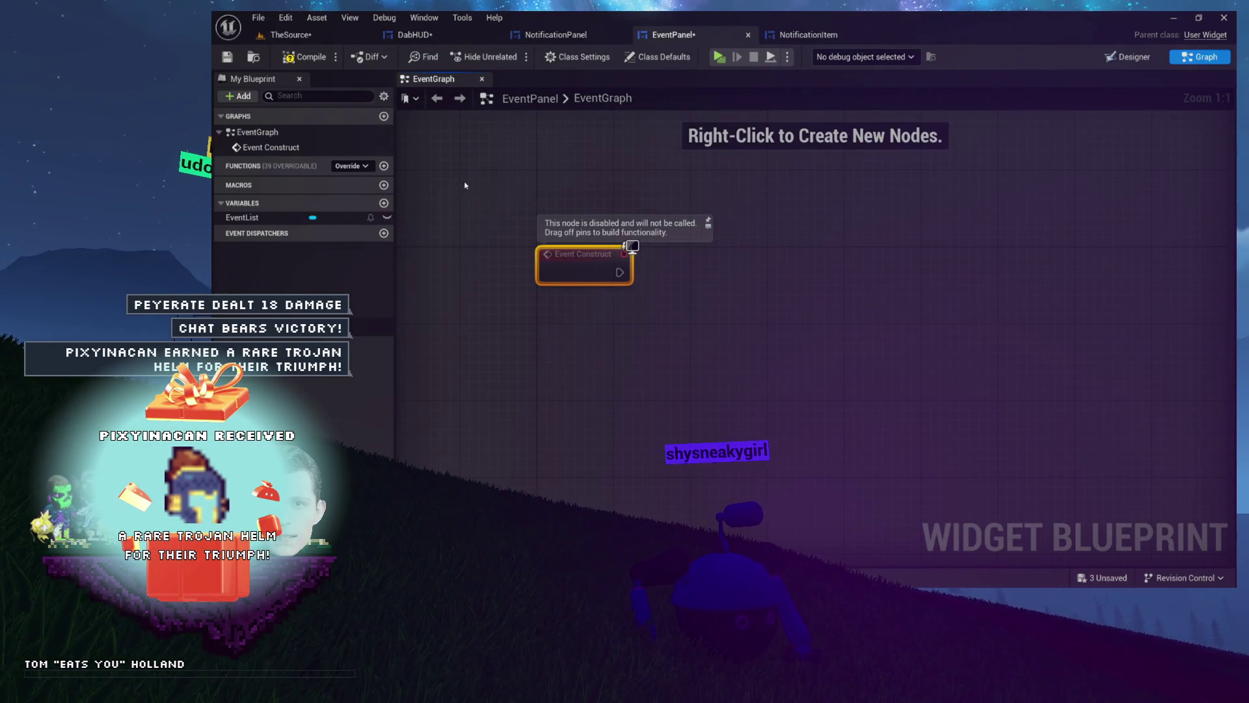
Add a new function named AddEvent to the EventPanel blueprint
left_click(383, 165)
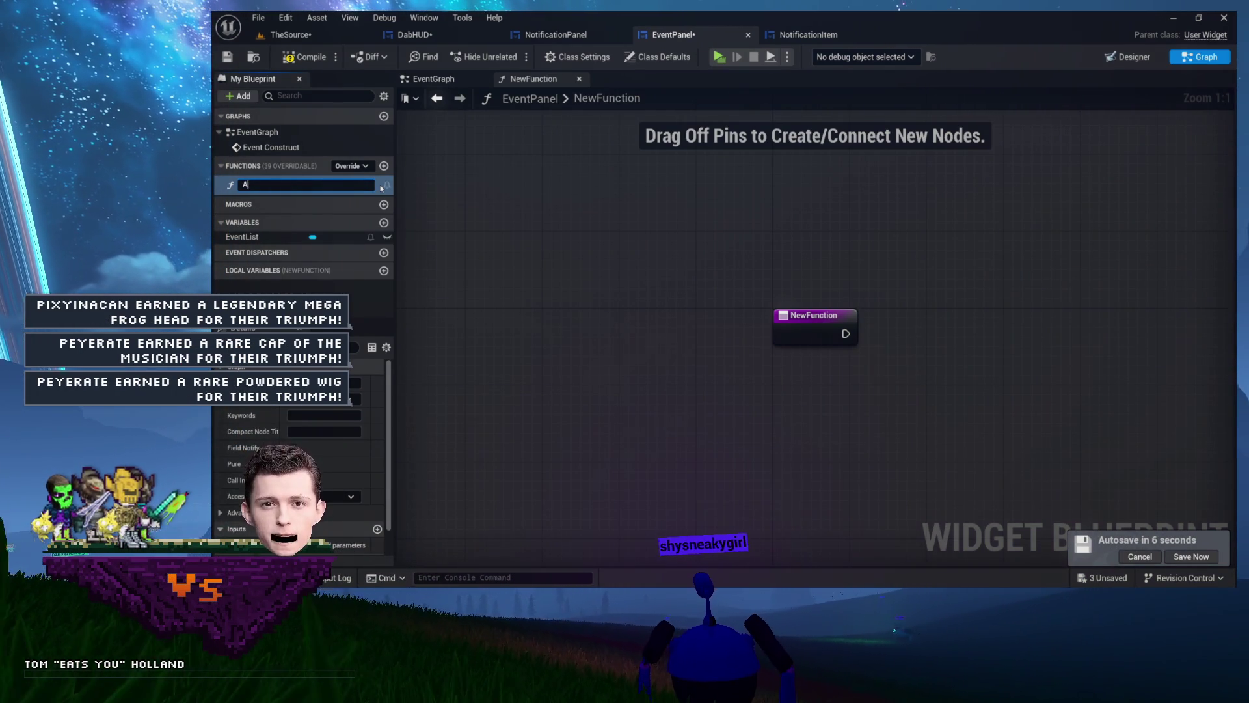
type("ddEvent")
key("Return")
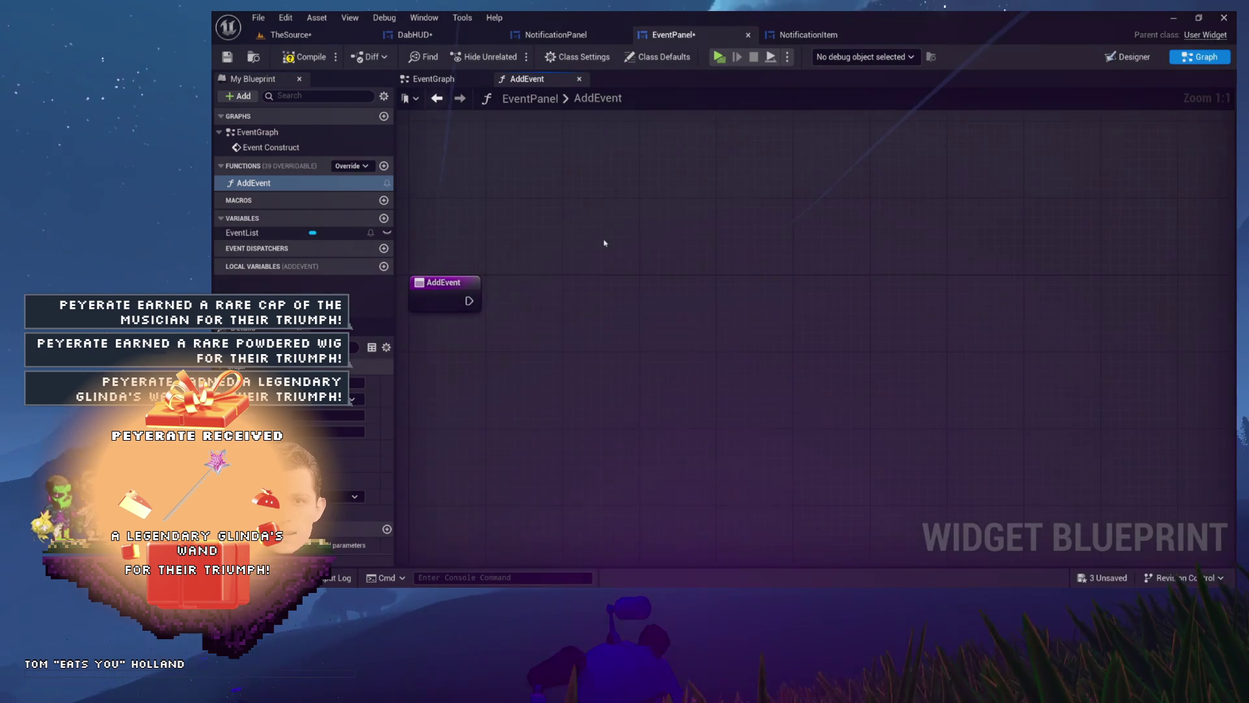
key("ctrl+v")
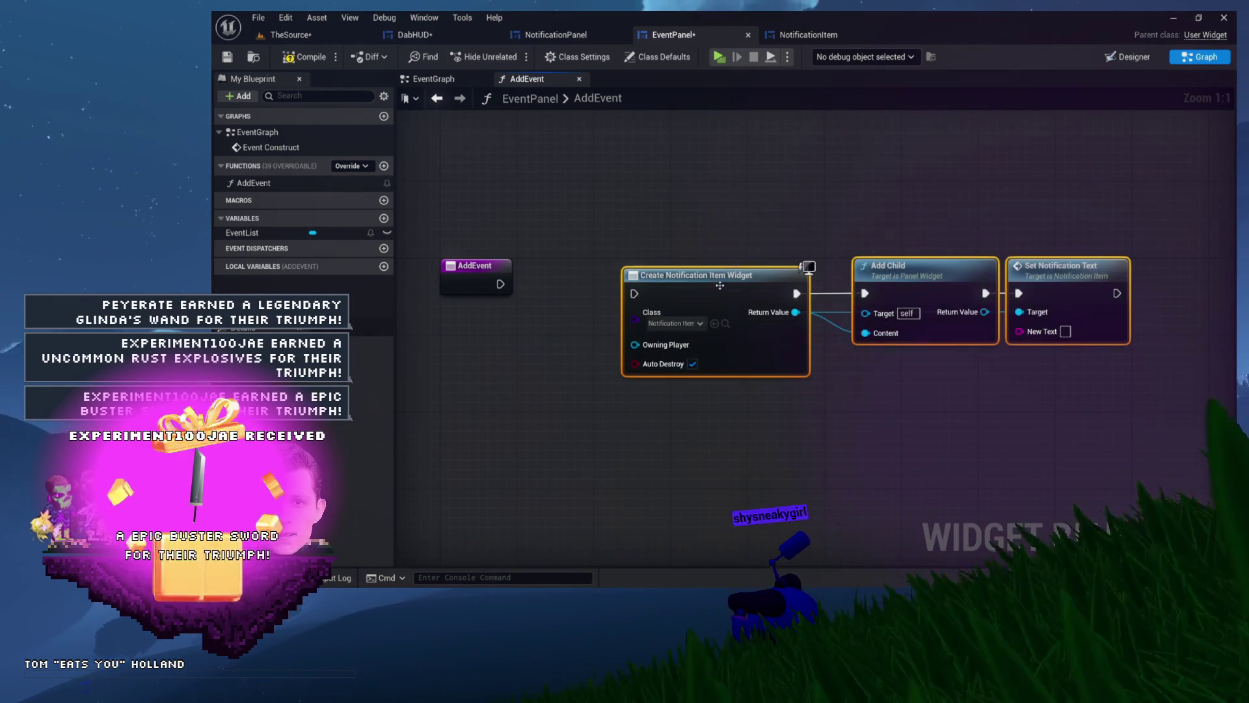
left_click_drag(720, 285, 691, 275)
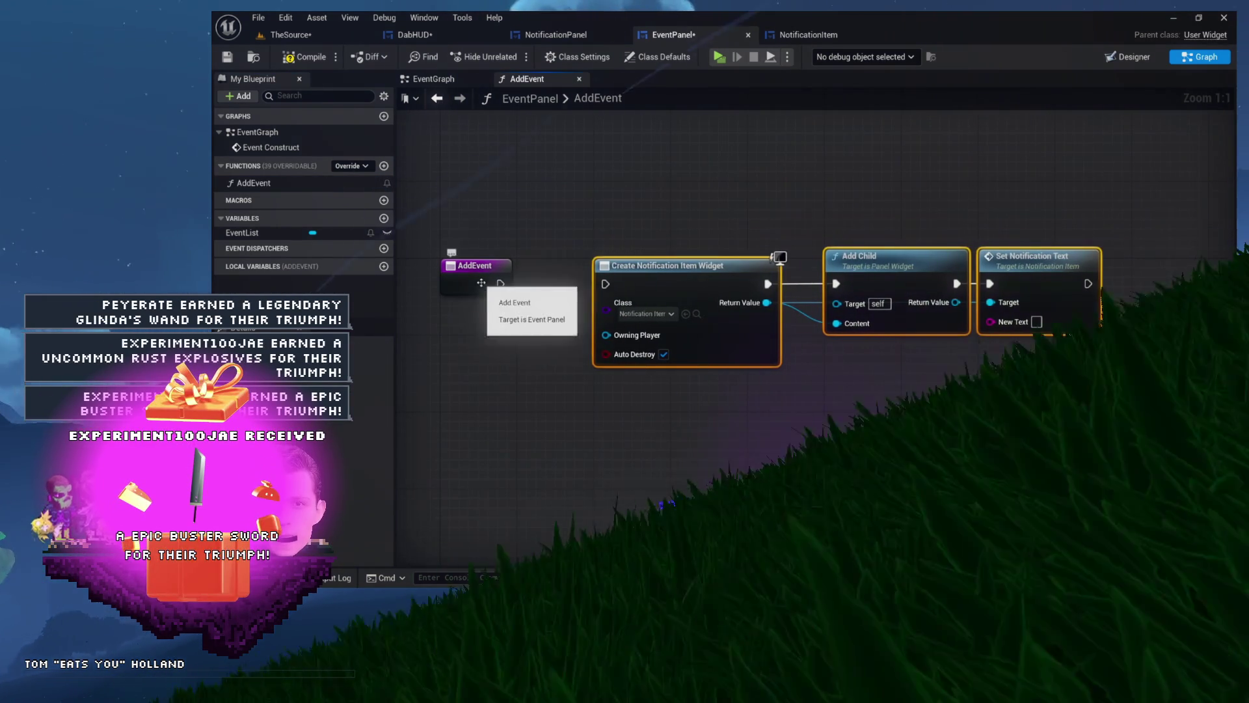
left_click_drag(501, 283, 605, 284)
left_click_drag(492, 188, 943, 360)
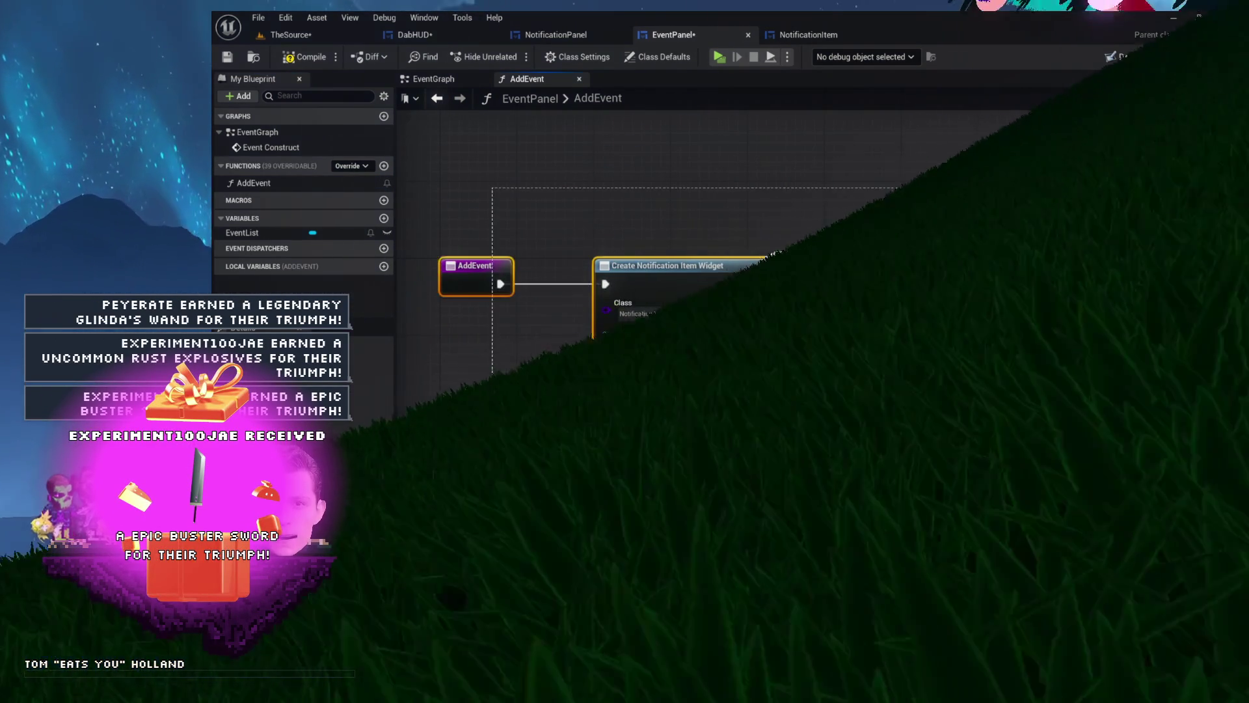
left_click_drag(490, 266, 488, 216)
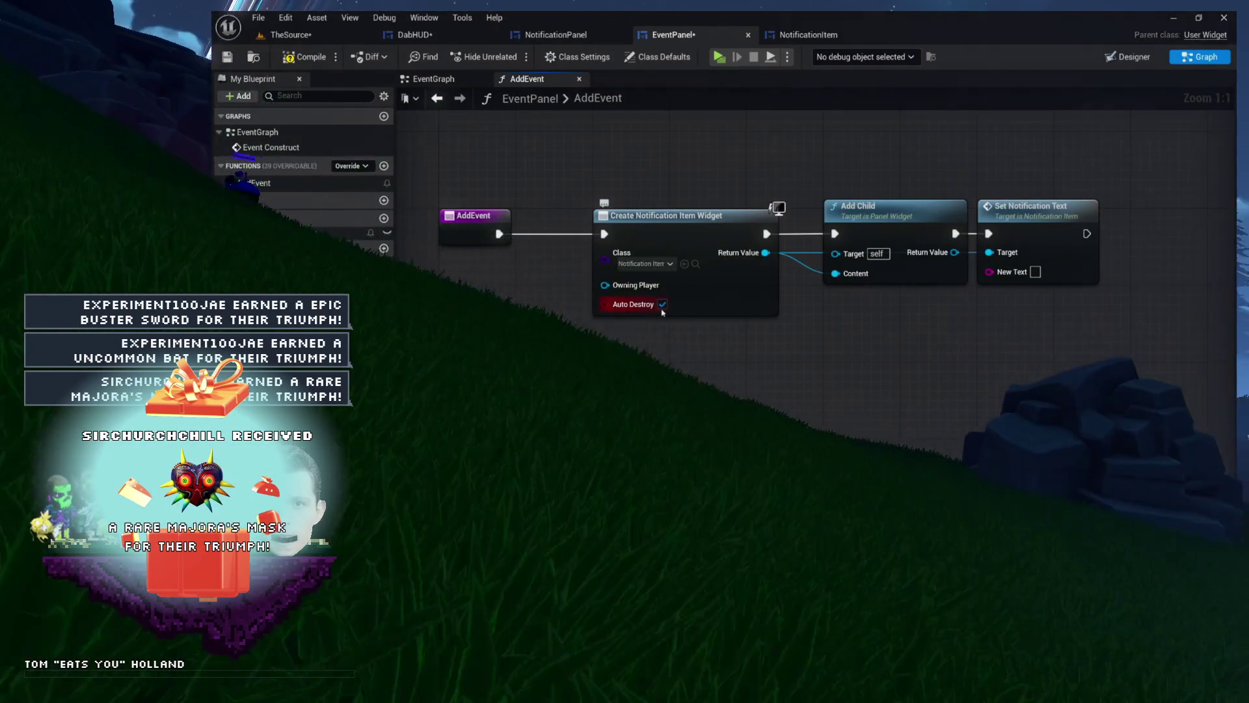
left_click(662, 306)
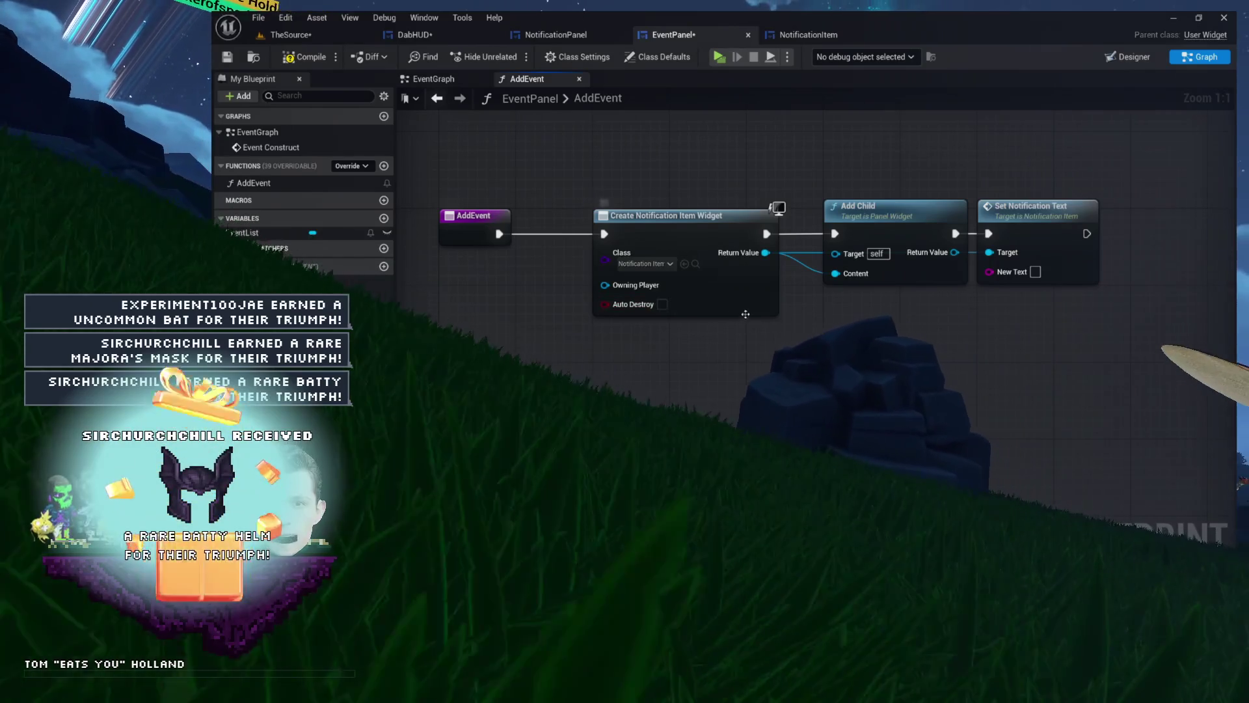
mouse_move(583, 194)
left_mouse_down()
mouse_move(771, 319)
mouse_move(904, 321)
mouse_move(846, 321)
left_mouse_up()
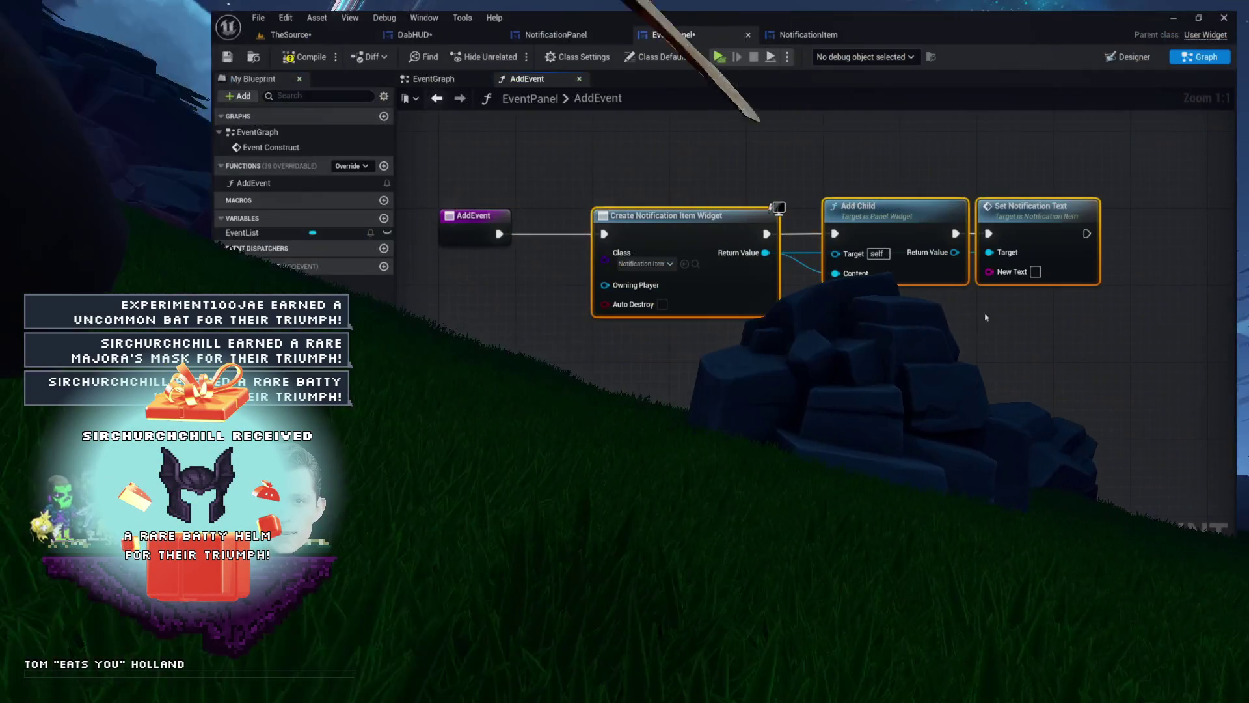
left_click_drag(772, 276, 772, 327)
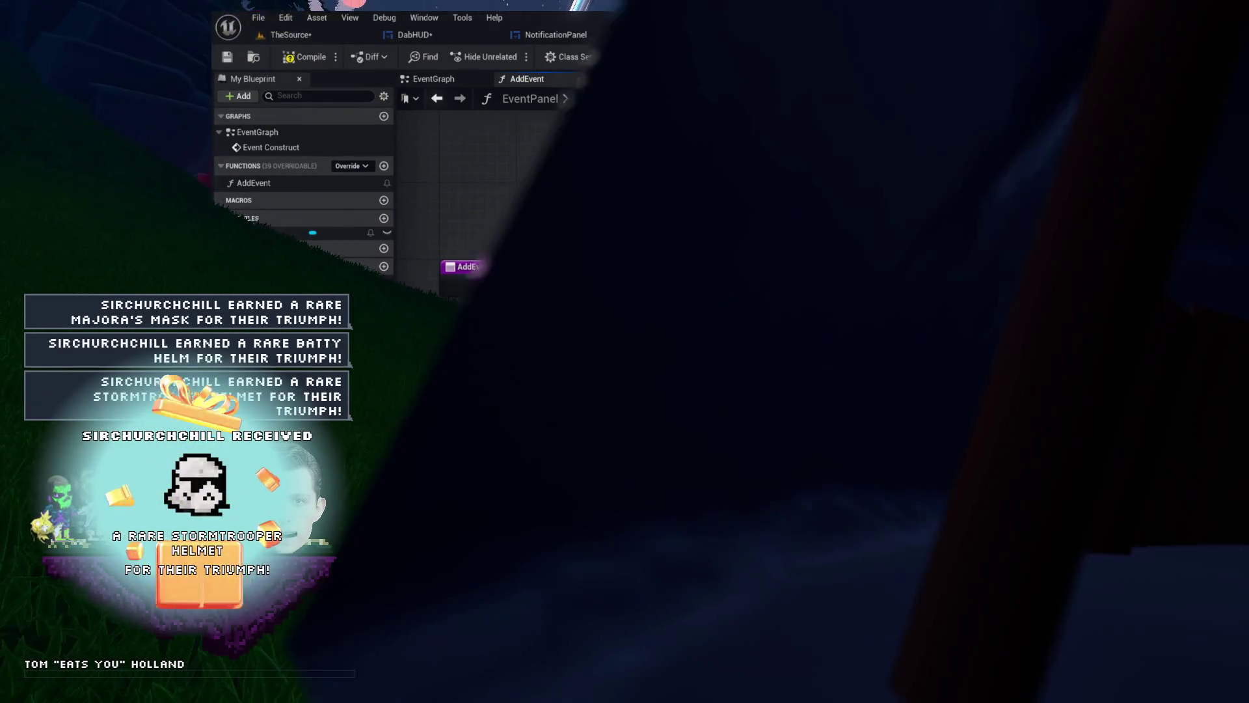
scroll(770, 276, "up", 5)
left_click(771, 277)
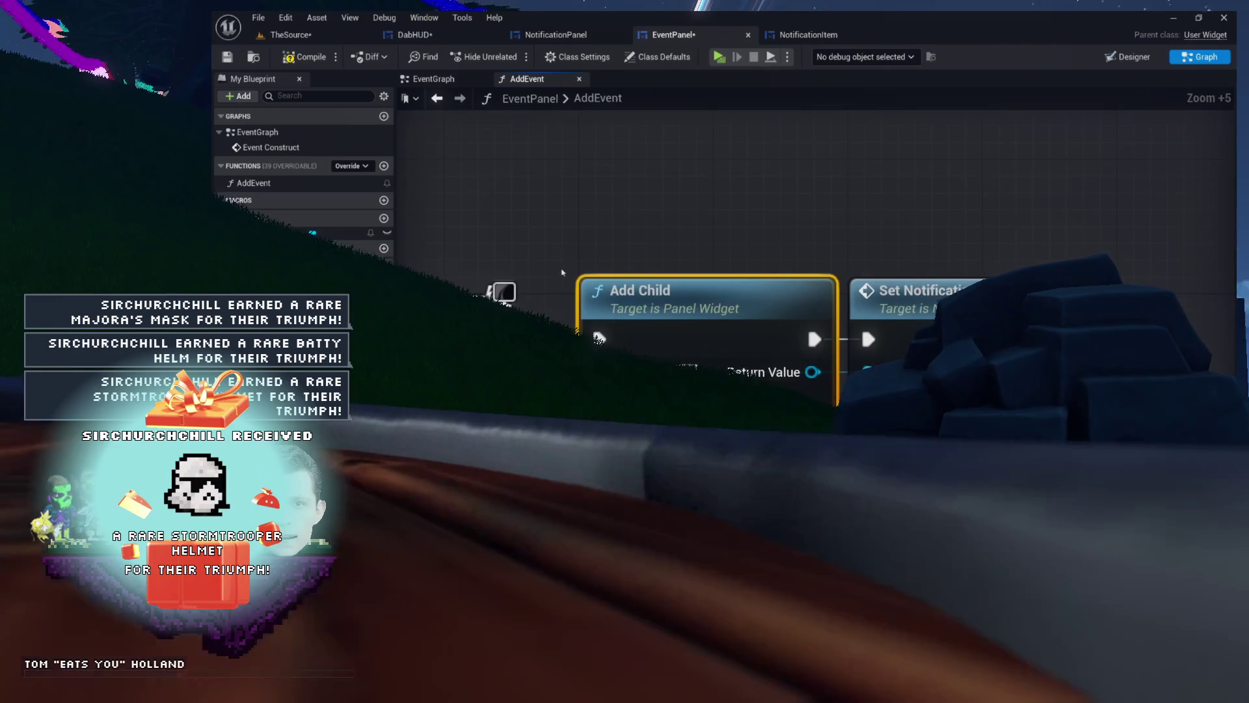
left_click_drag(664, 239, 703, 246)
scroll(783, 226, "down", 6)
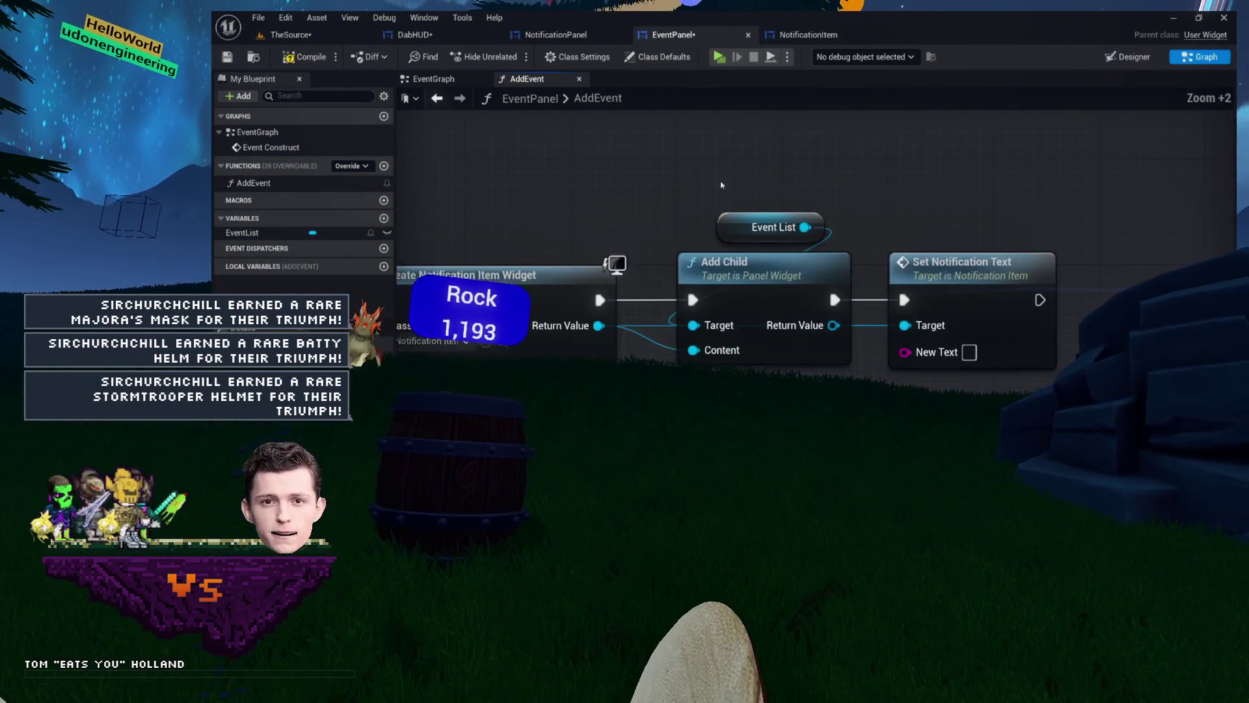
scroll(952, 229, "up", 1)
left_click_drag(898, 381, 872, 374)
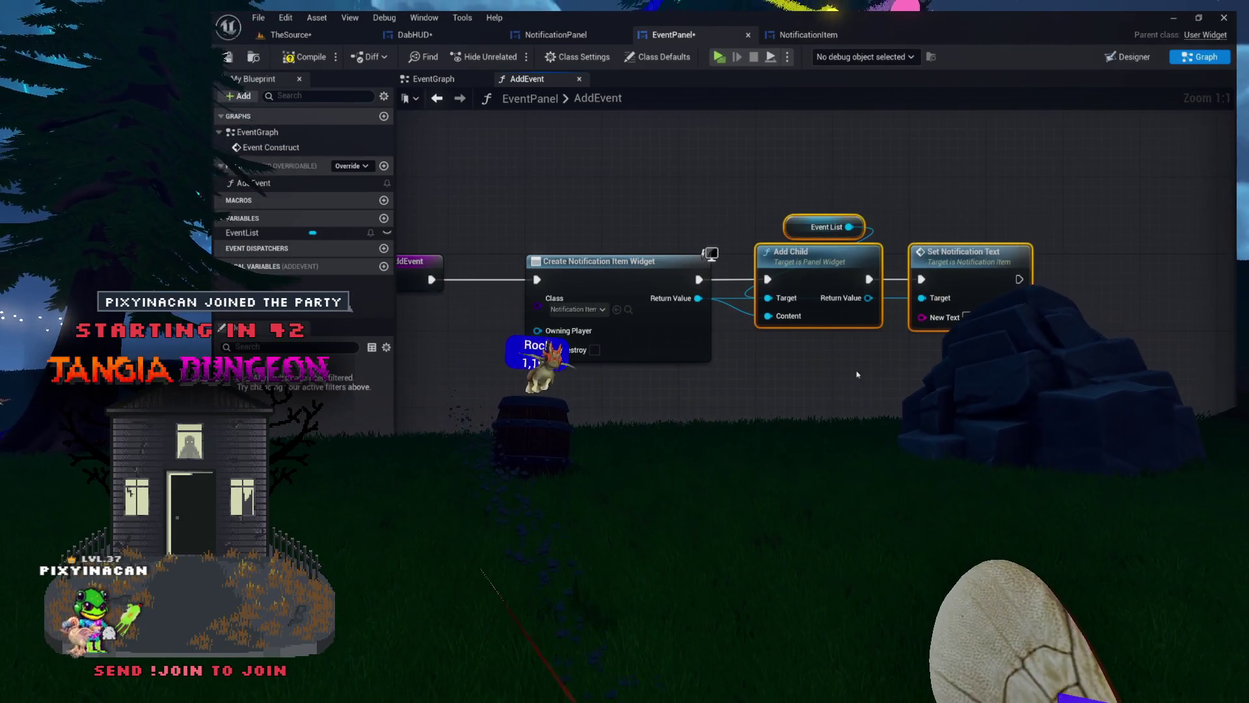
scroll(911, 374, "up", 7)
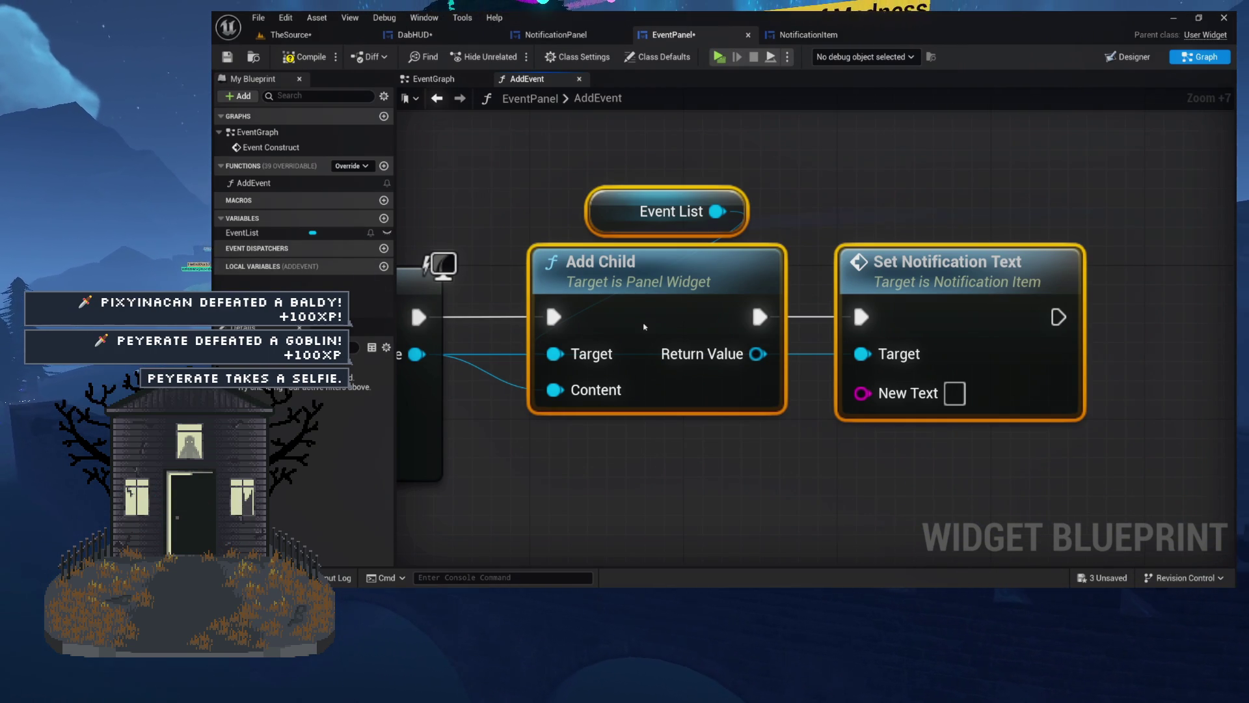
scroll(808, 200, "down", 7)
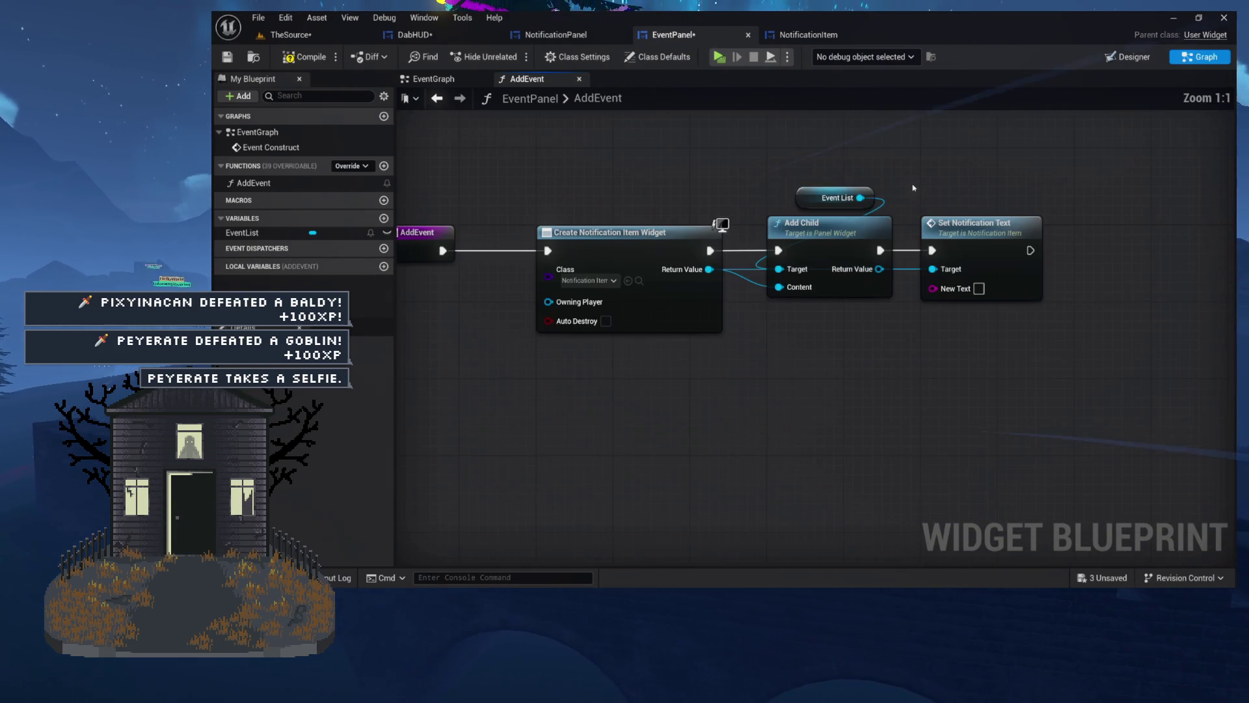
left_click_drag(959, 180, 937, 194)
left_click_drag(920, 377, 876, 398)
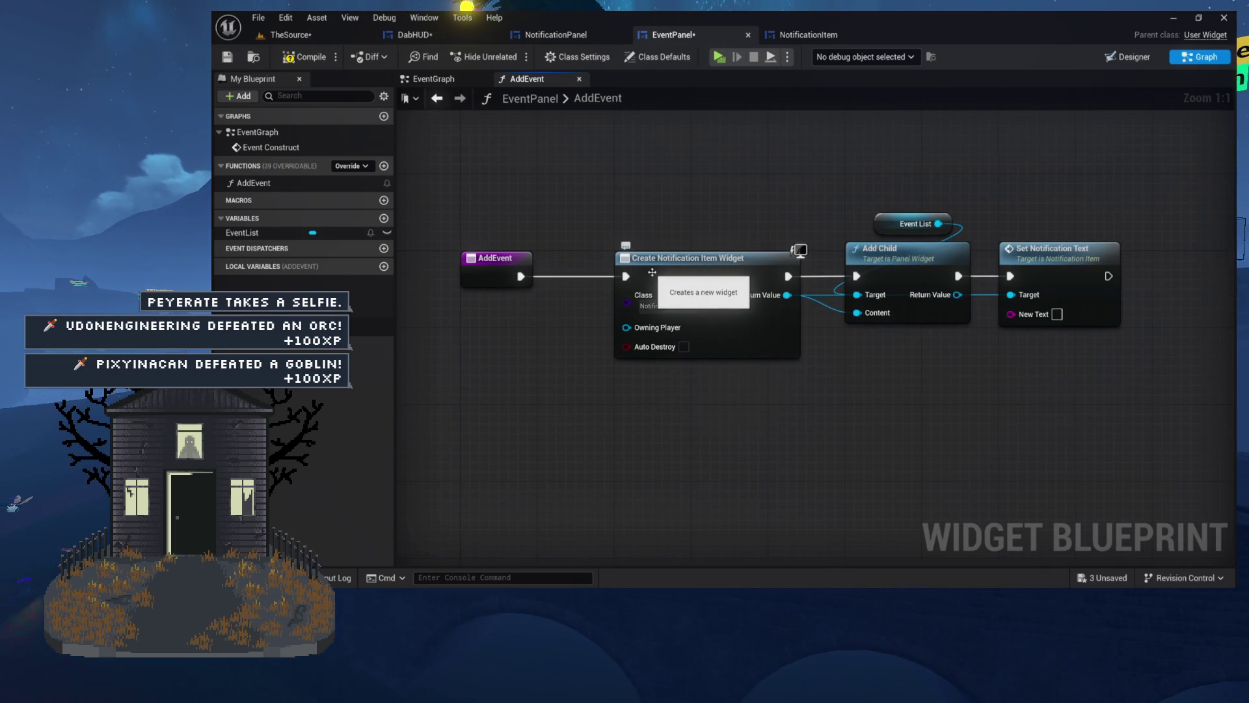
mouse_move(741, 294)
left_mouse_down()
mouse_move(655, 282)
mouse_move(777, 273)
left_mouse_up()
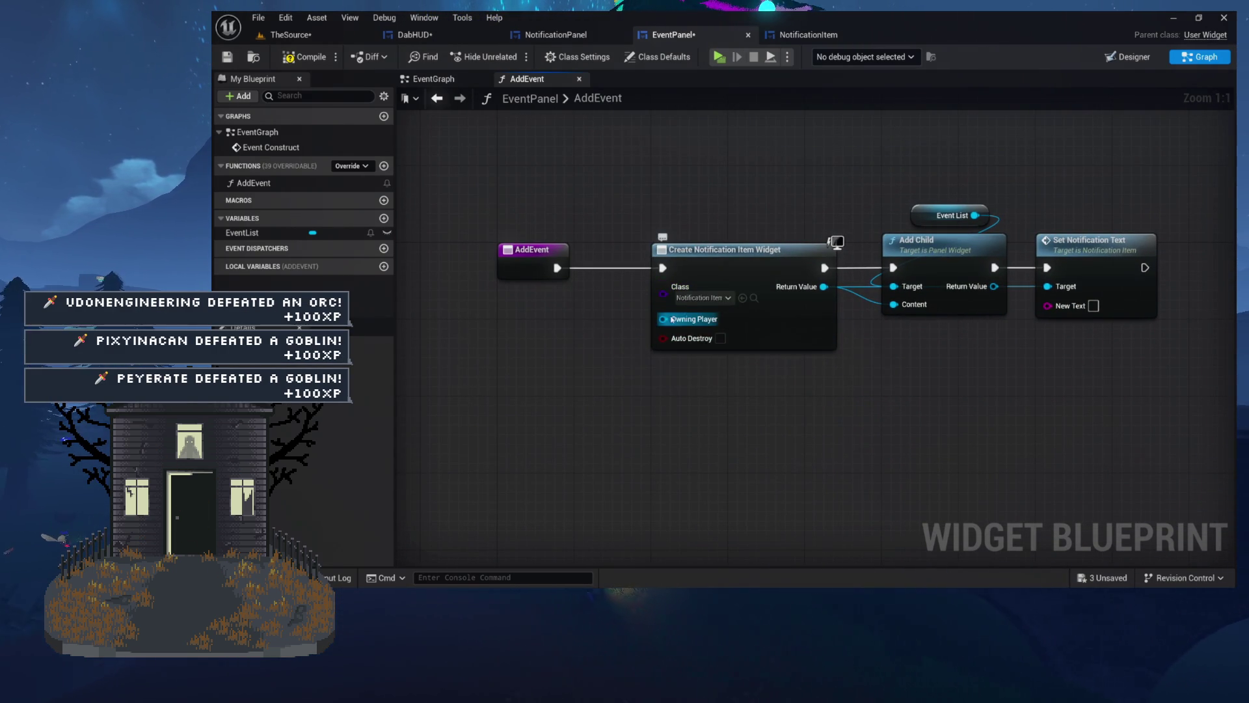
left_click(588, 37)
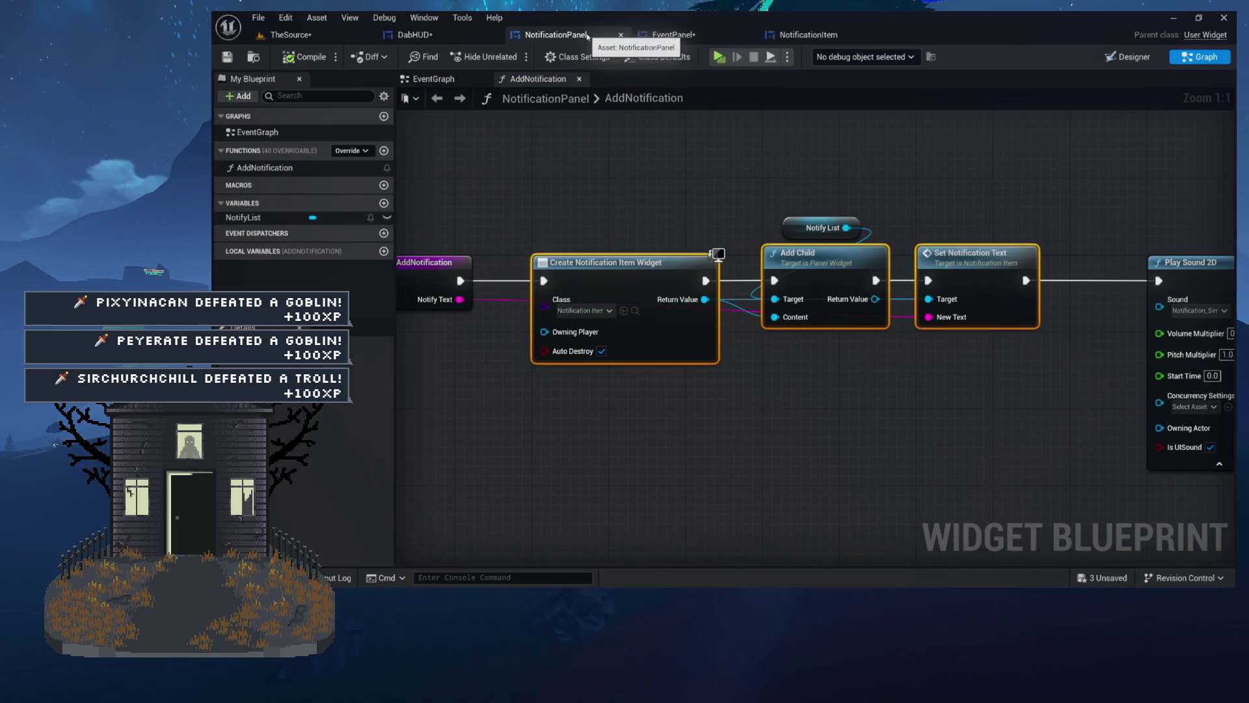
left_click(682, 38)
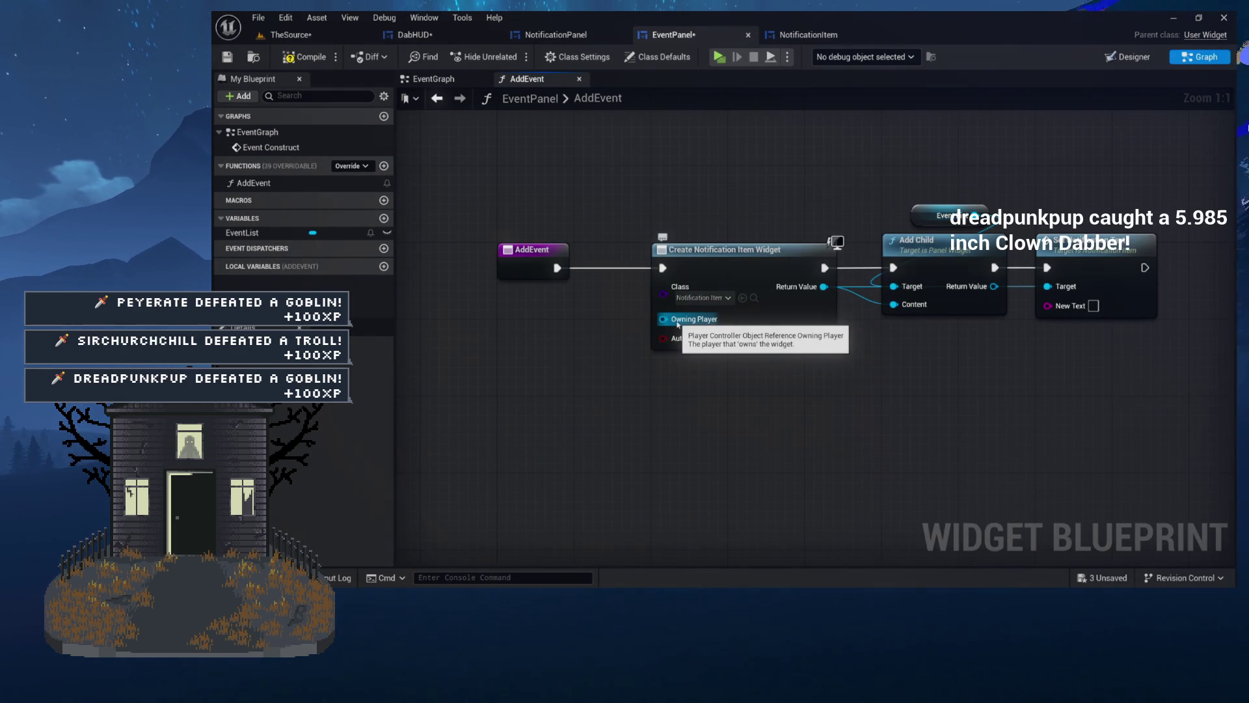
Pan to the Event List node and cancel a stray wire from New Text
mouse_move(794, 392)
left_mouse_down()
mouse_move(654, 388)
mouse_move(716, 376)
left_mouse_up()
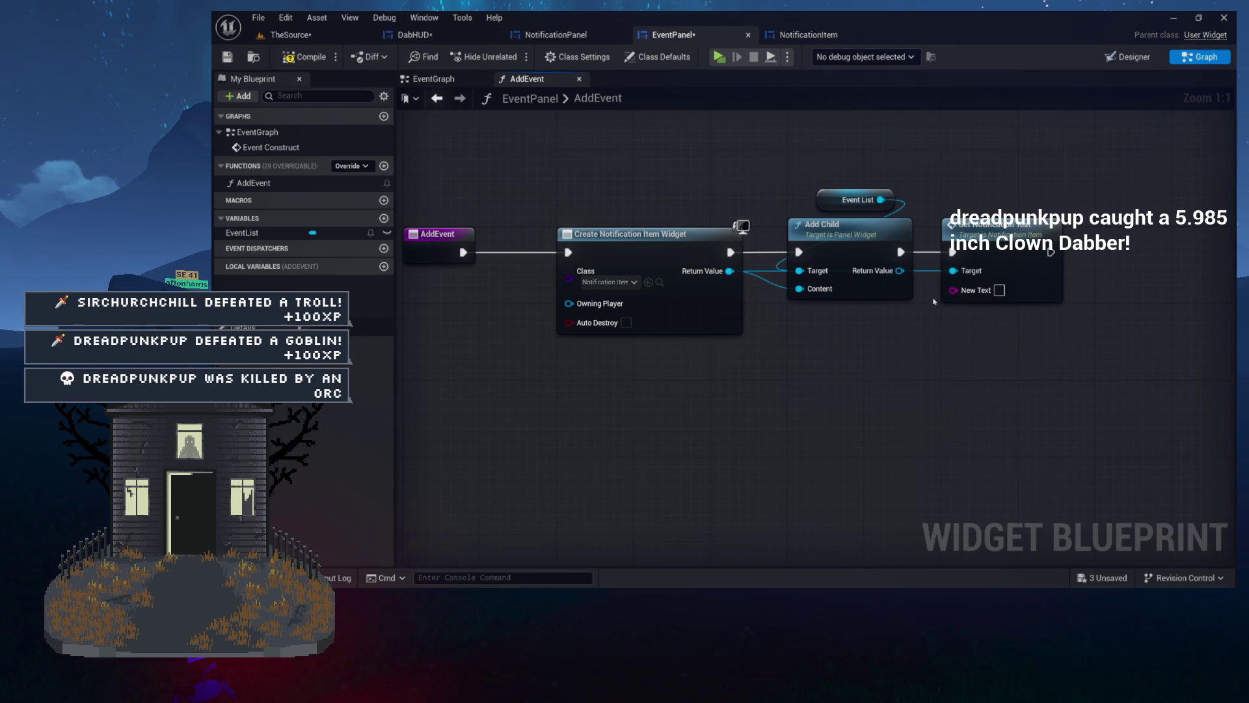
left_click_drag(817, 374, 817, 374)
key("Escape")
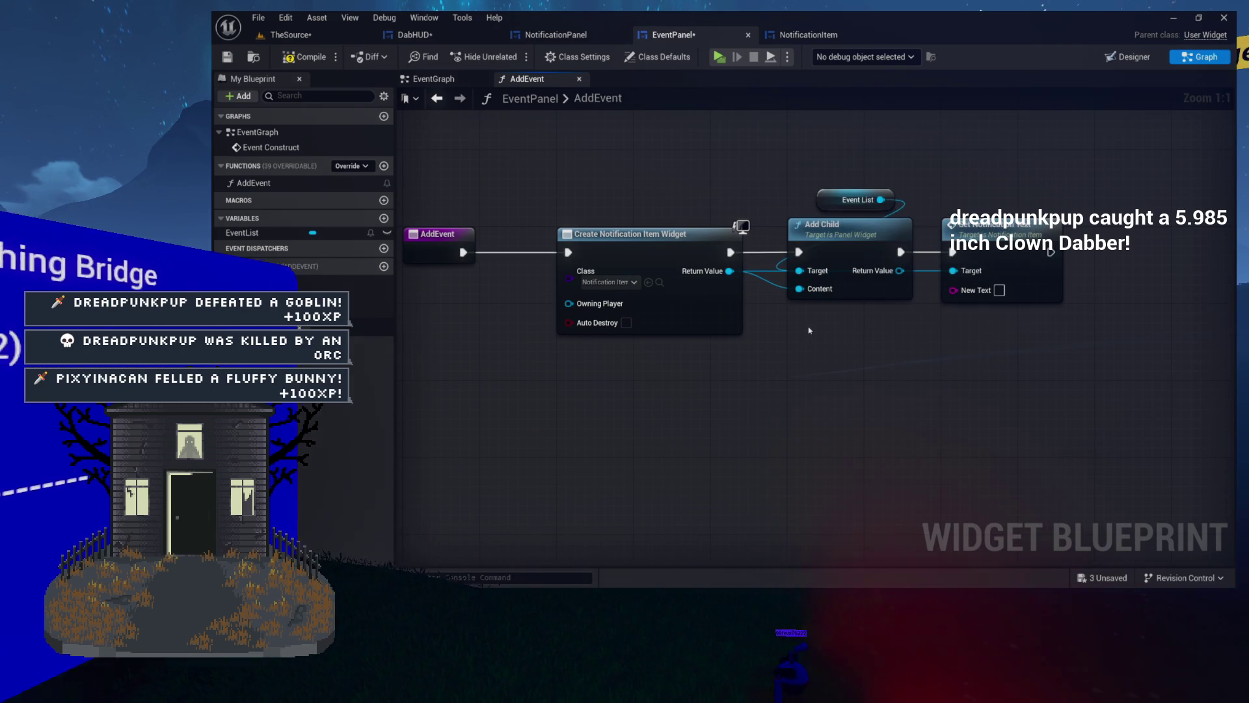
left_click_drag(793, 326, 927, 325)
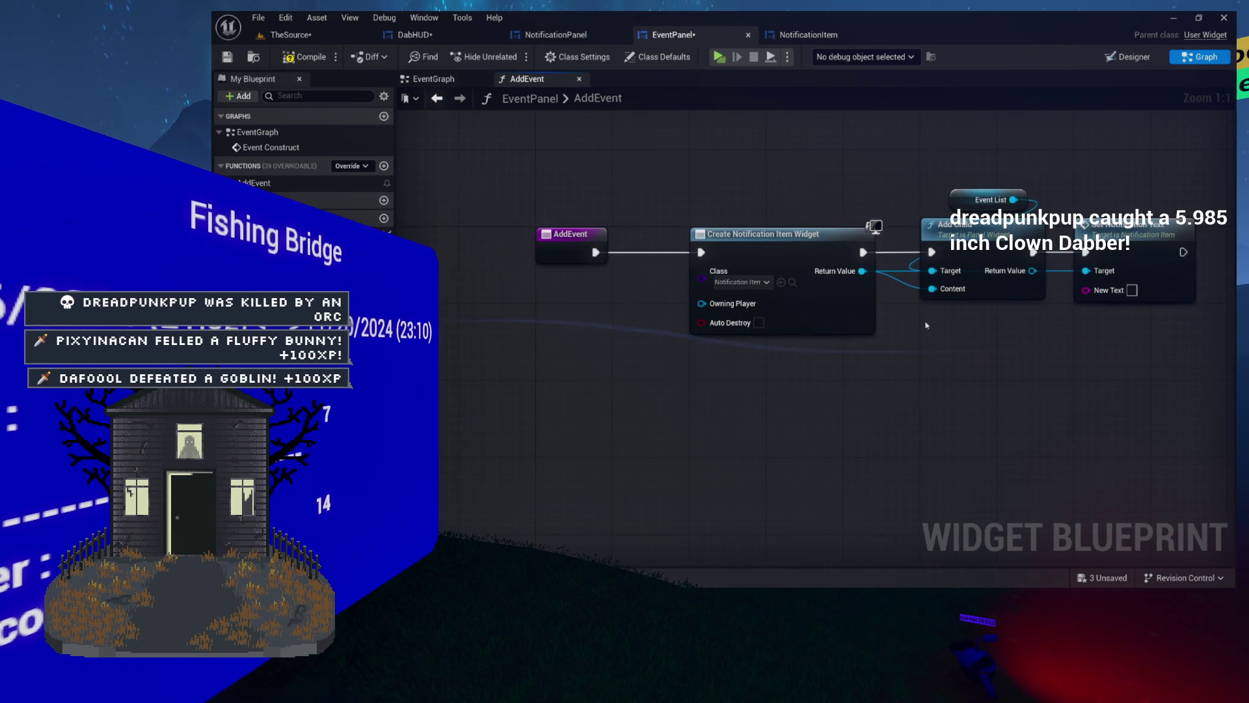
Box-select all AddEvent nodes and open the Content Drawer at the theRig folder
mouse_move(583, 194)
left_mouse_down()
mouse_move(904, 325)
mouse_move(1152, 322)
mouse_move(1201, 346)
left_mouse_up()
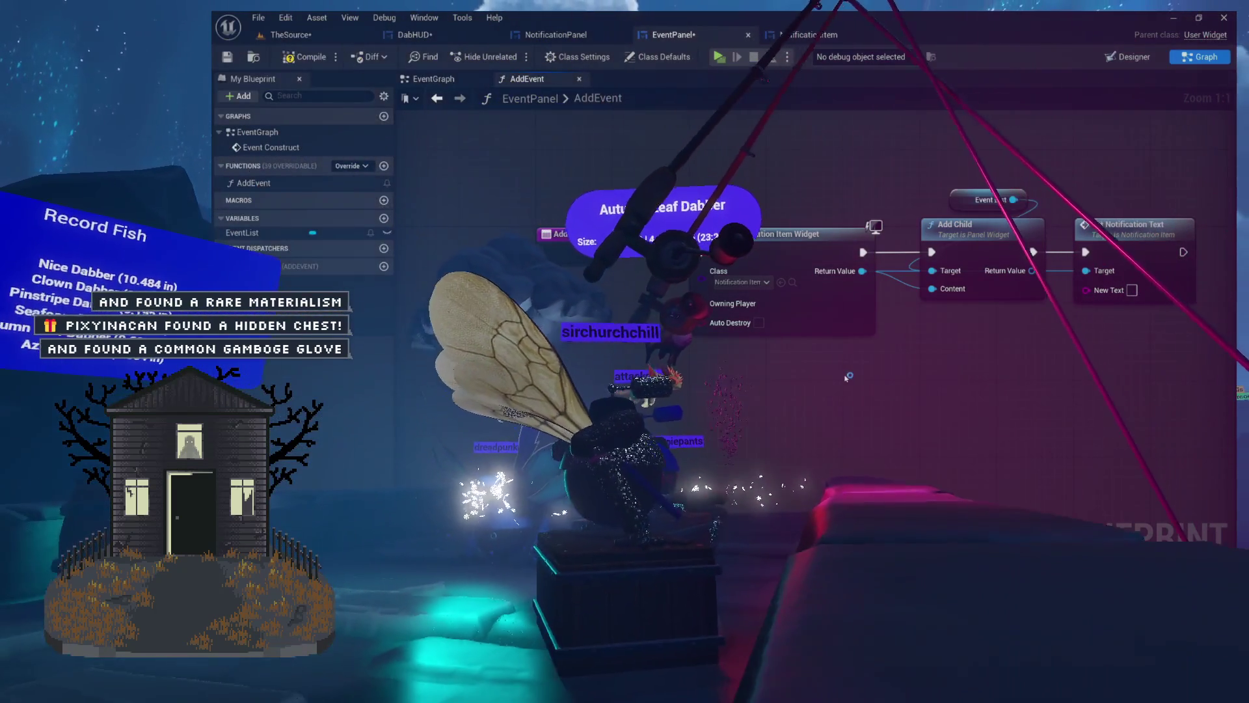
key("ctrl+space")
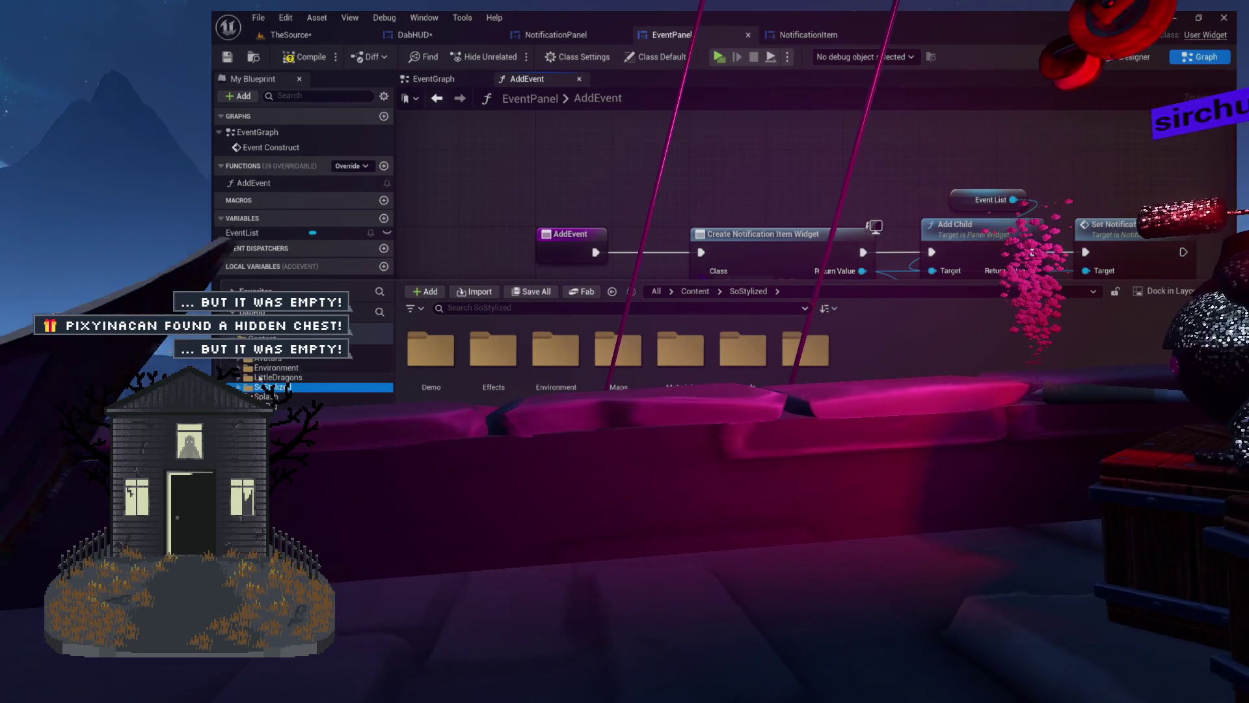
left_click(287, 406)
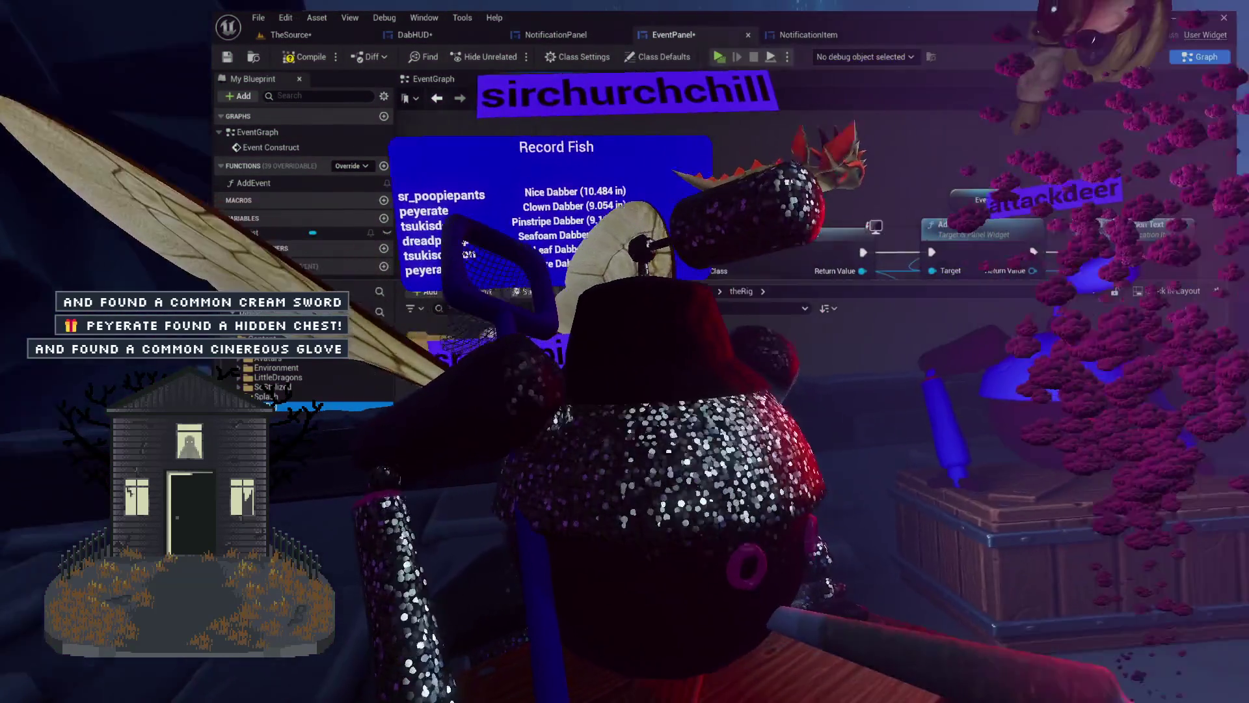
Reopen the AddEvent function graph
double_click(253, 183)
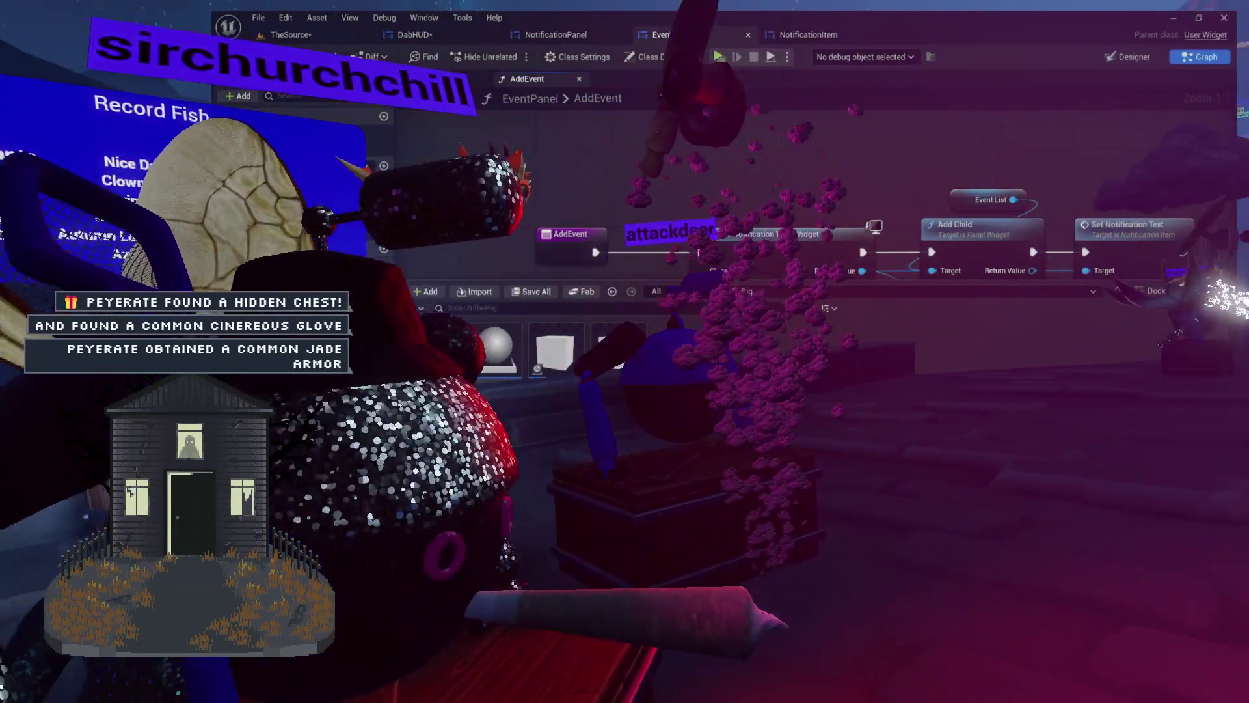
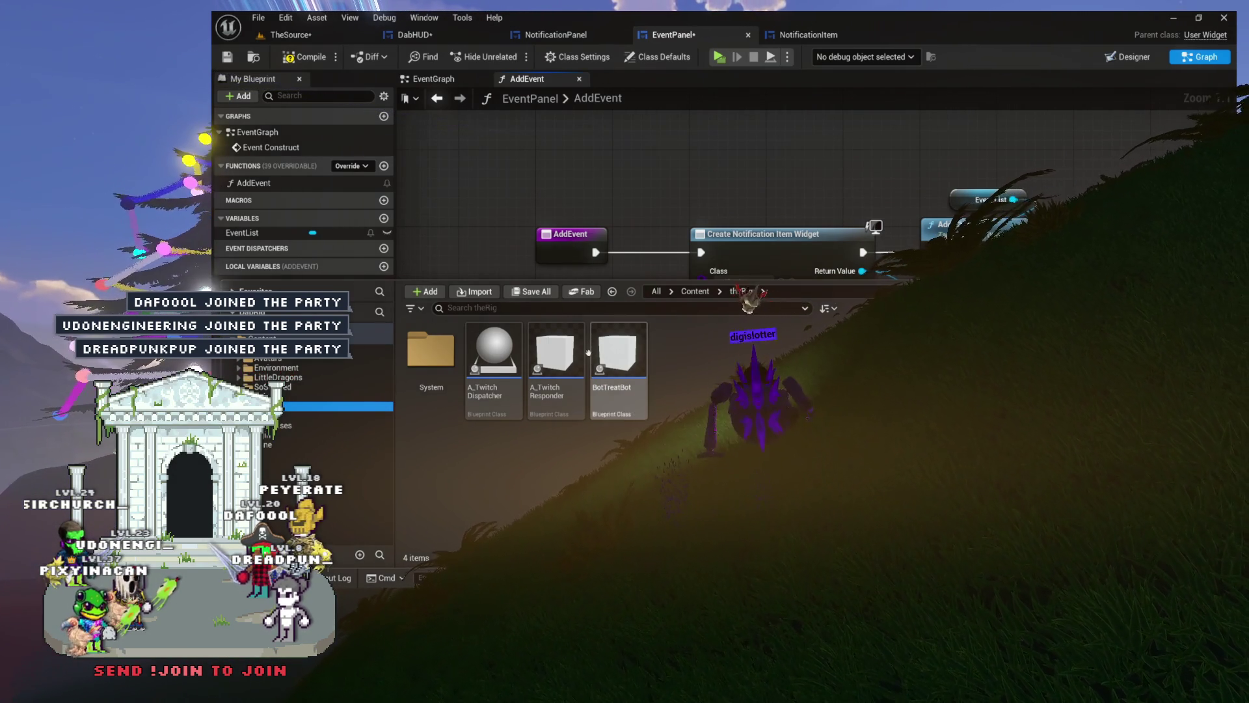
Select the notification-creation nodes and bring the AddEvent entry node into view
left_click(715, 36)
key("ctrl+a")
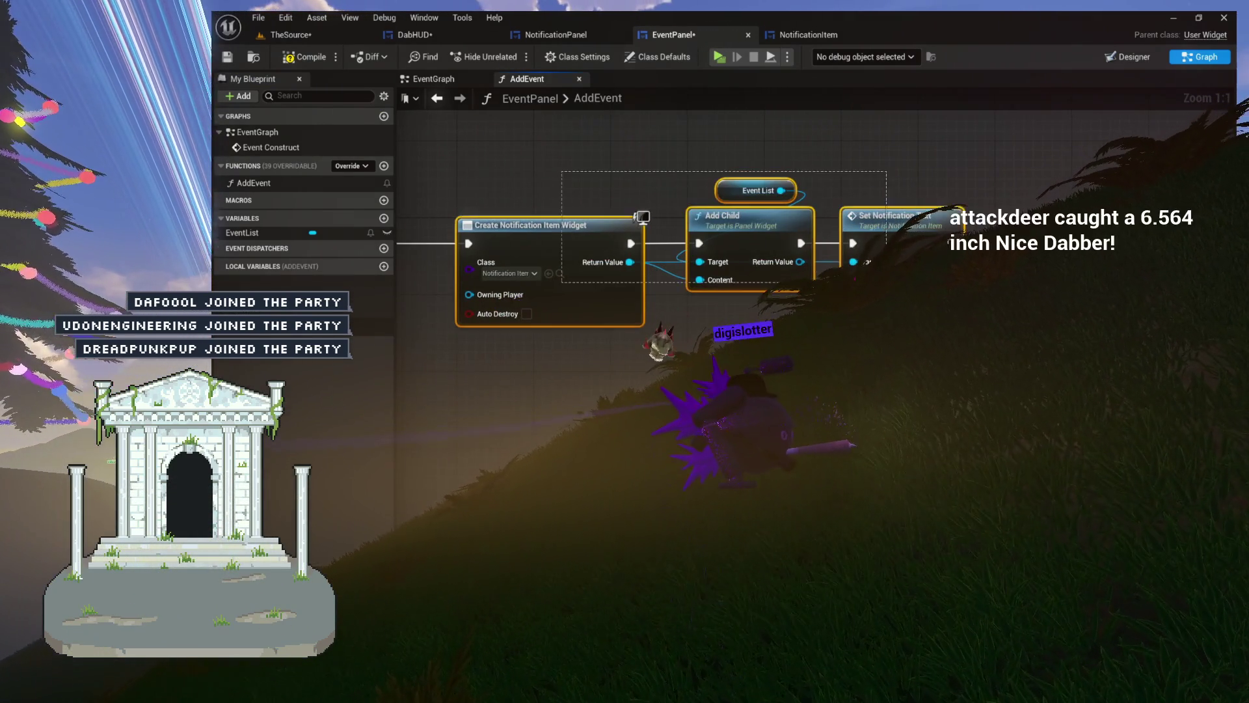
mouse_move(503, 301)
left_mouse_down()
mouse_move(612, 251)
mouse_move(650, 207)
mouse_move(609, 275)
left_mouse_up()
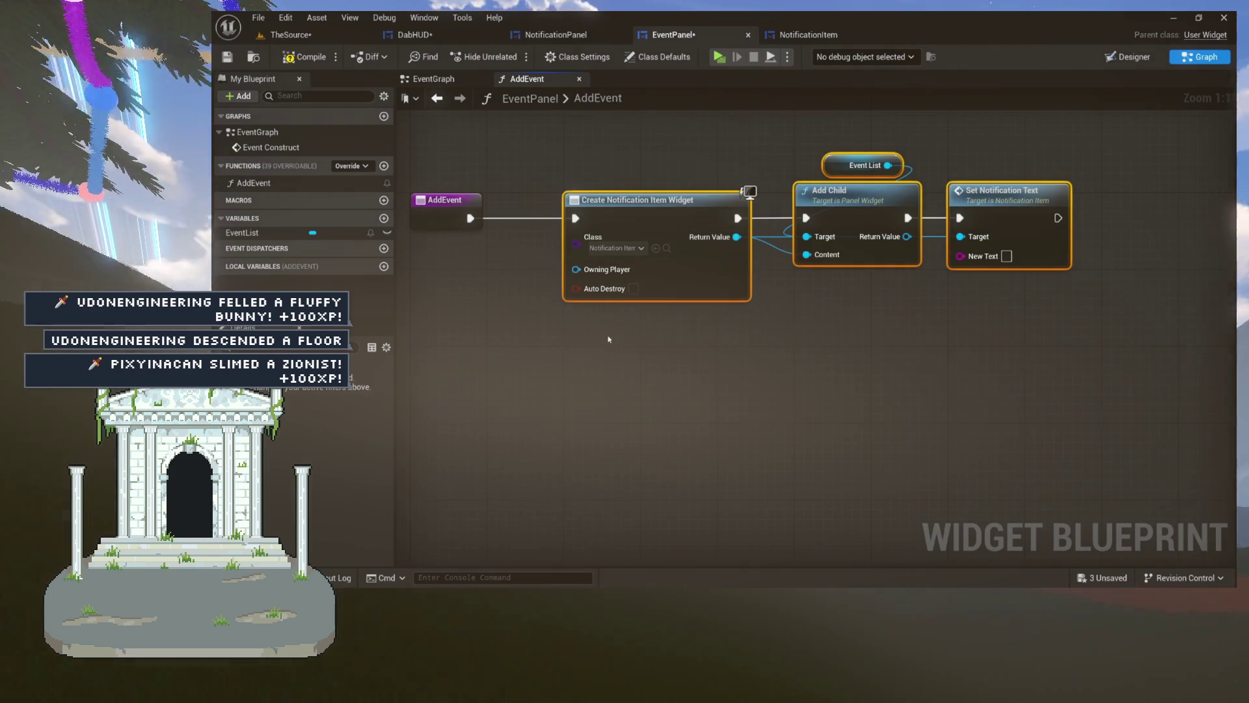
Browse the content browser through System and KarlVSTerry to the Environment/Games folder
key("ctrl+space")
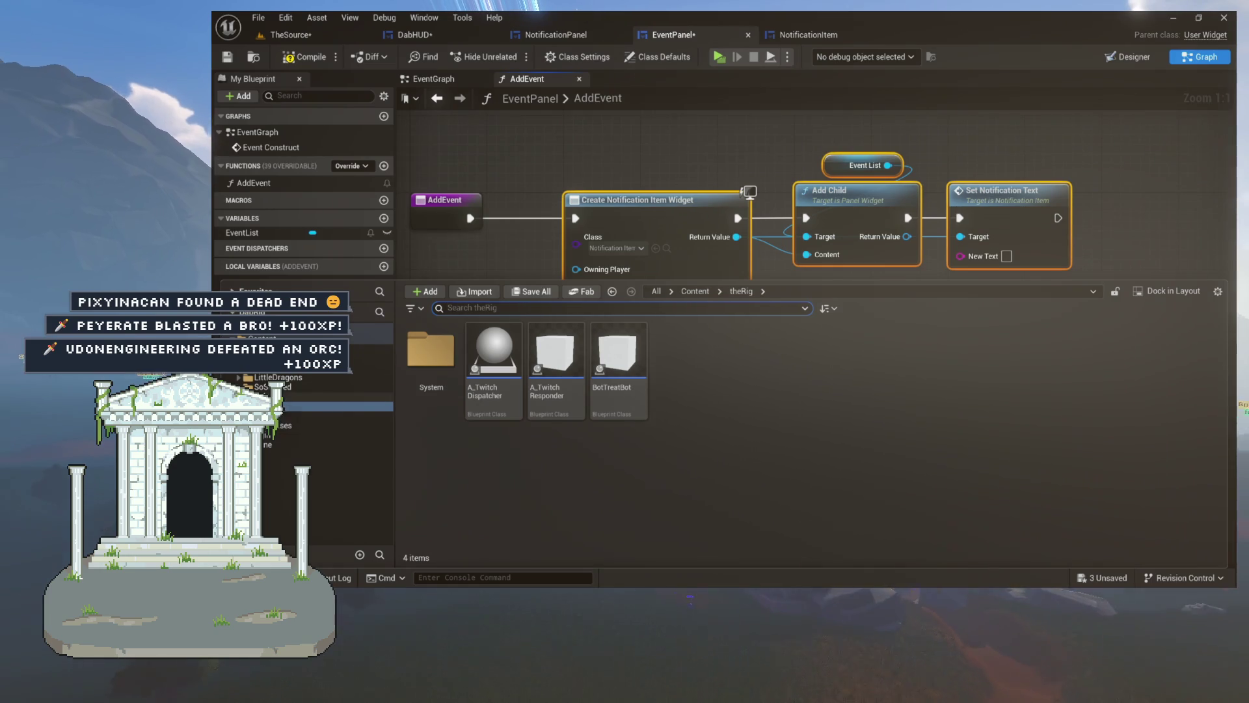
left_click(273, 415)
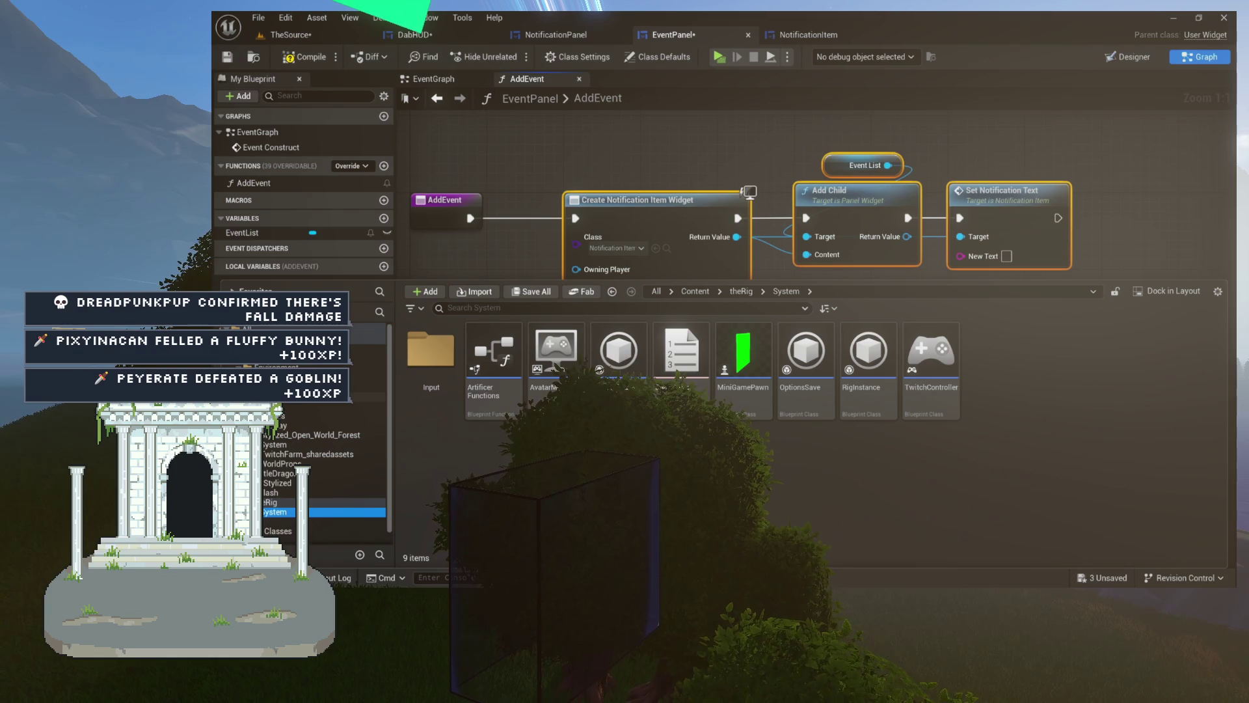
left_click(326, 415)
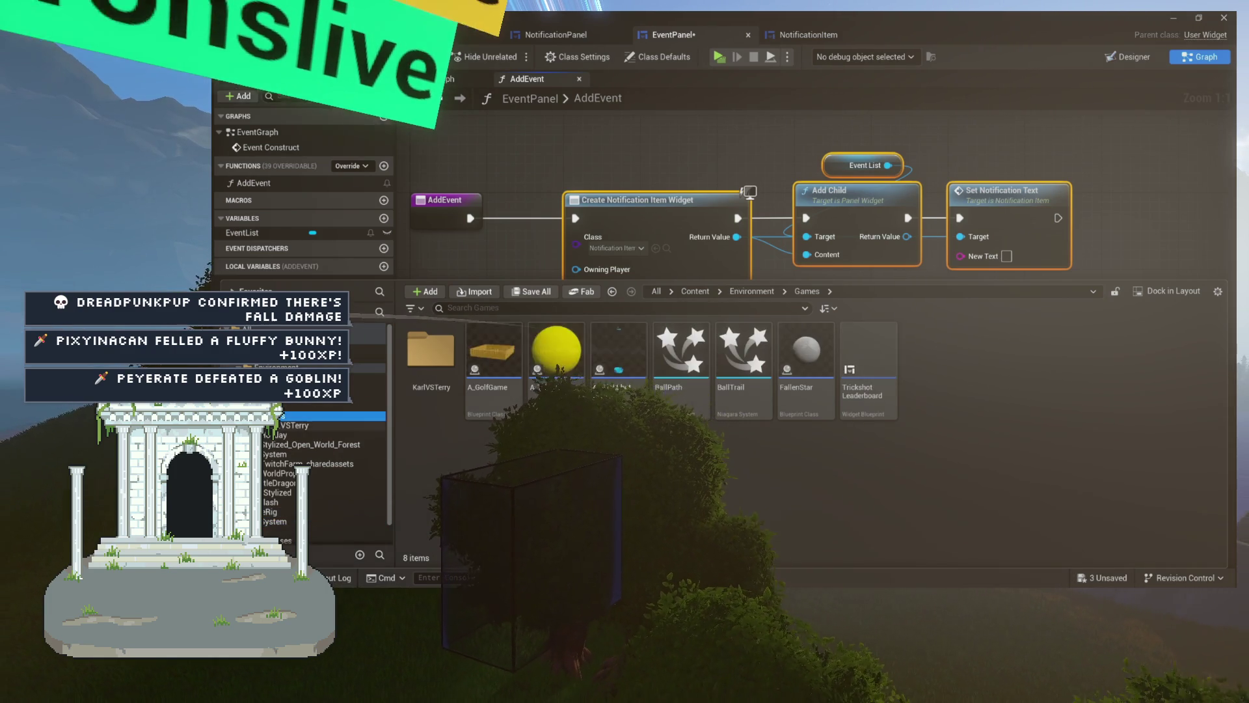
left_click(346, 423)
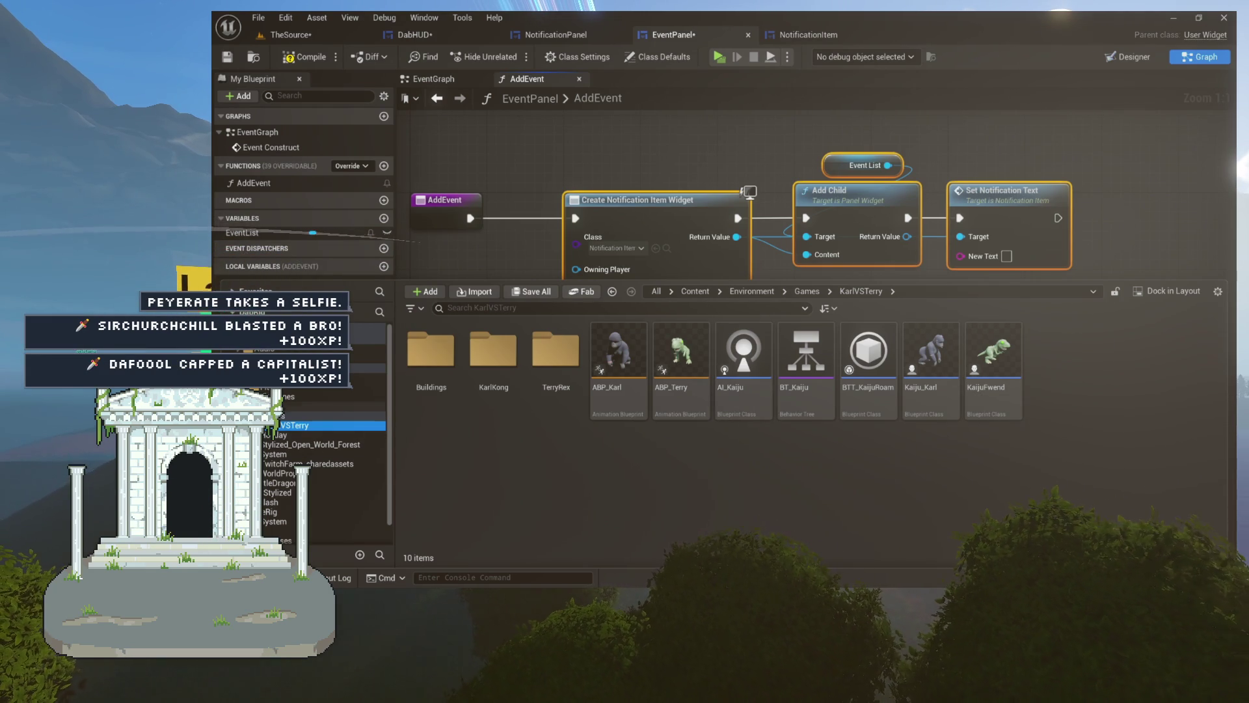
left_click(371, 416)
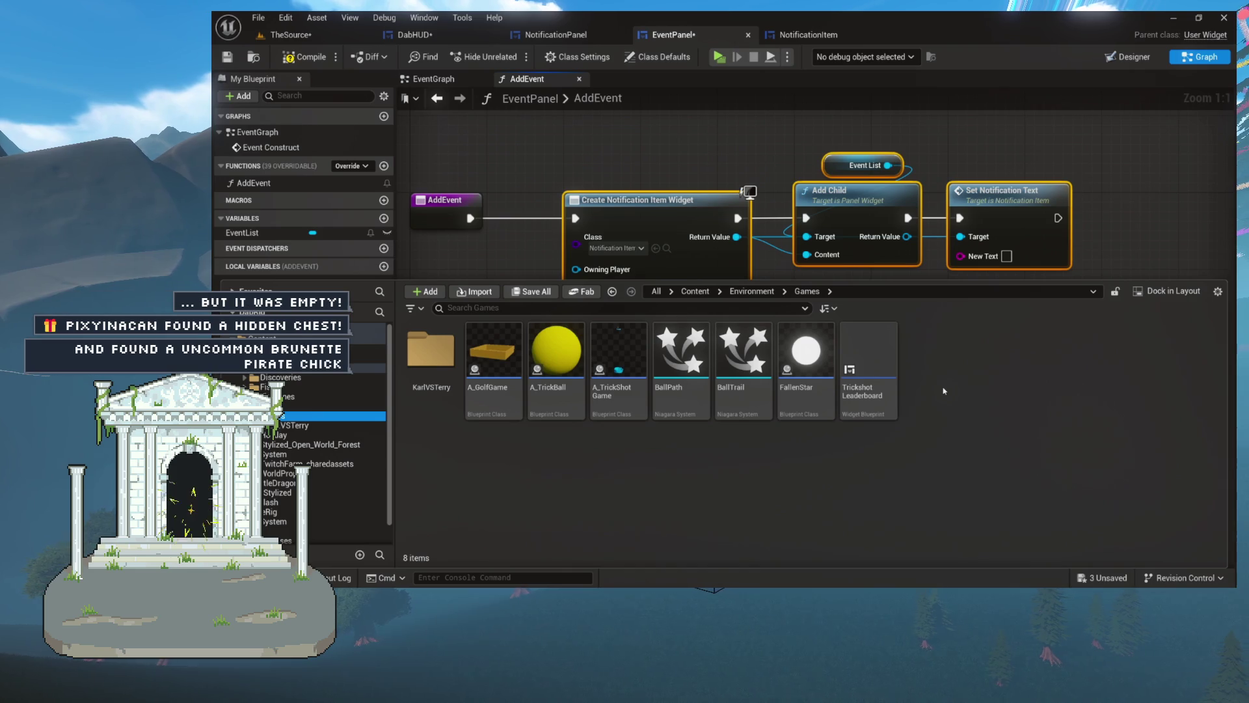
right_click(889, 378)
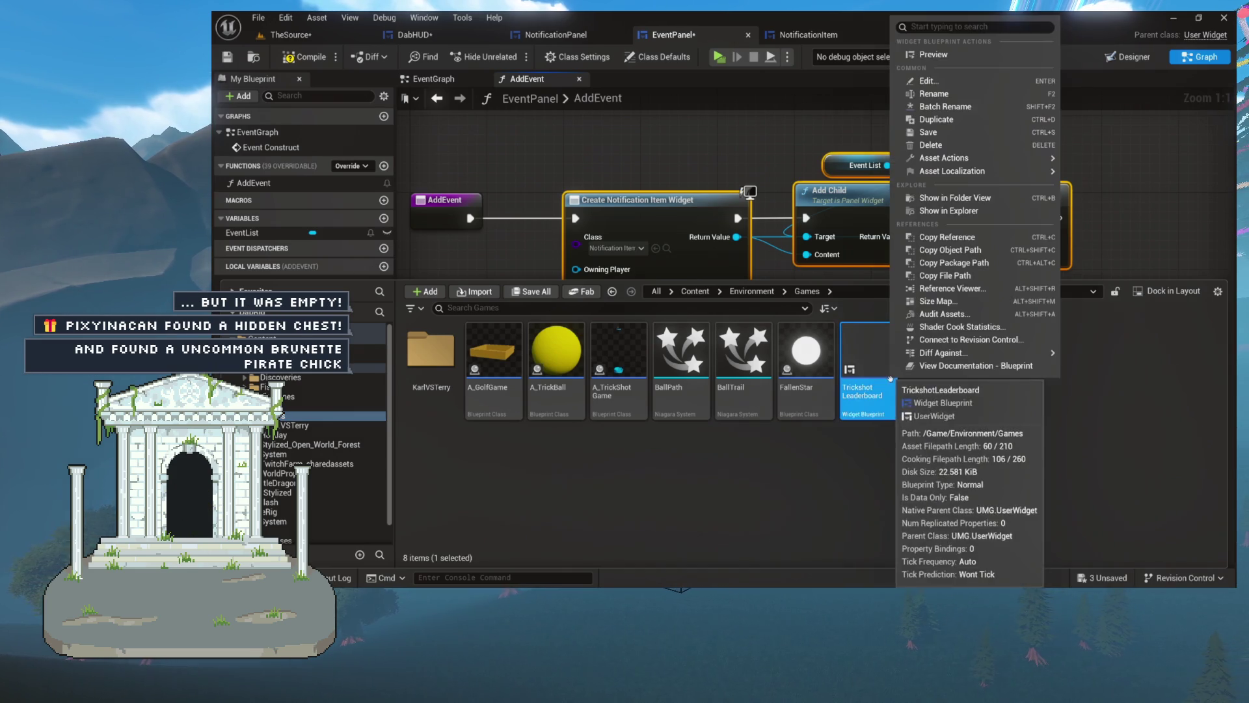
Create a Blueprint Structure named DabEvent in the Games folder and open it
left_click(911, 390)
right_click(908, 390)
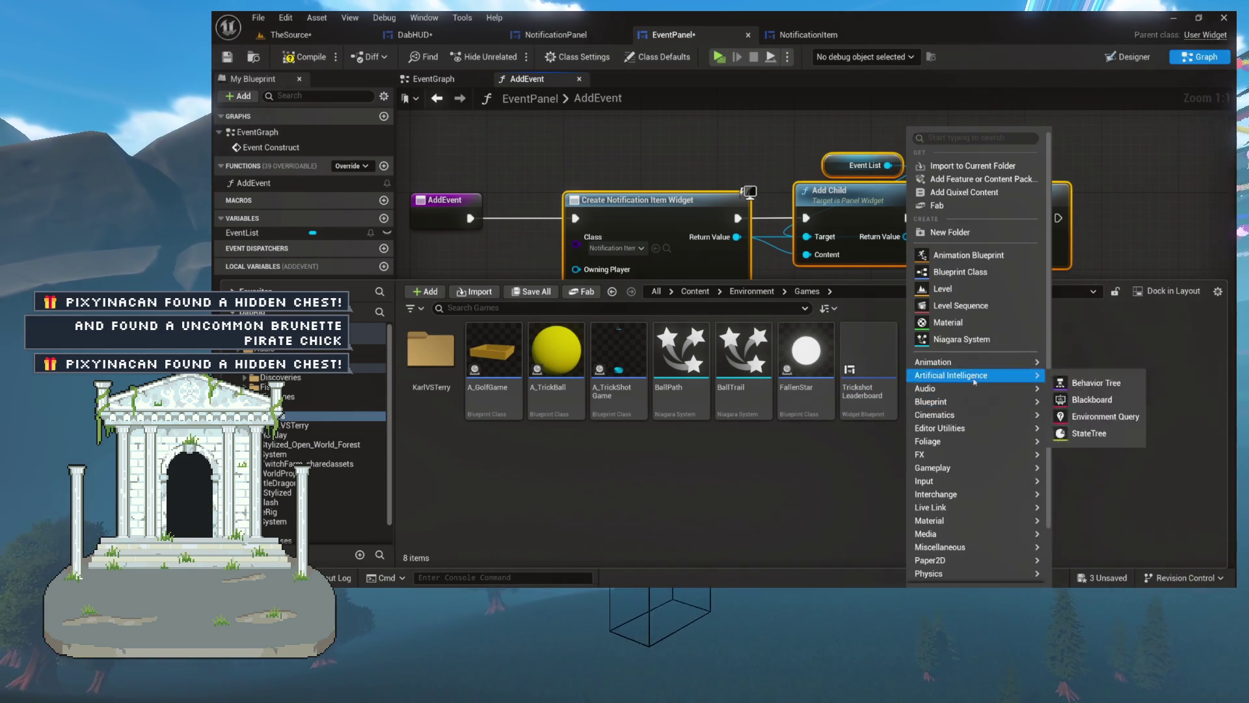
scroll(976, 355, "down", 2)
mouse_move(976, 355)
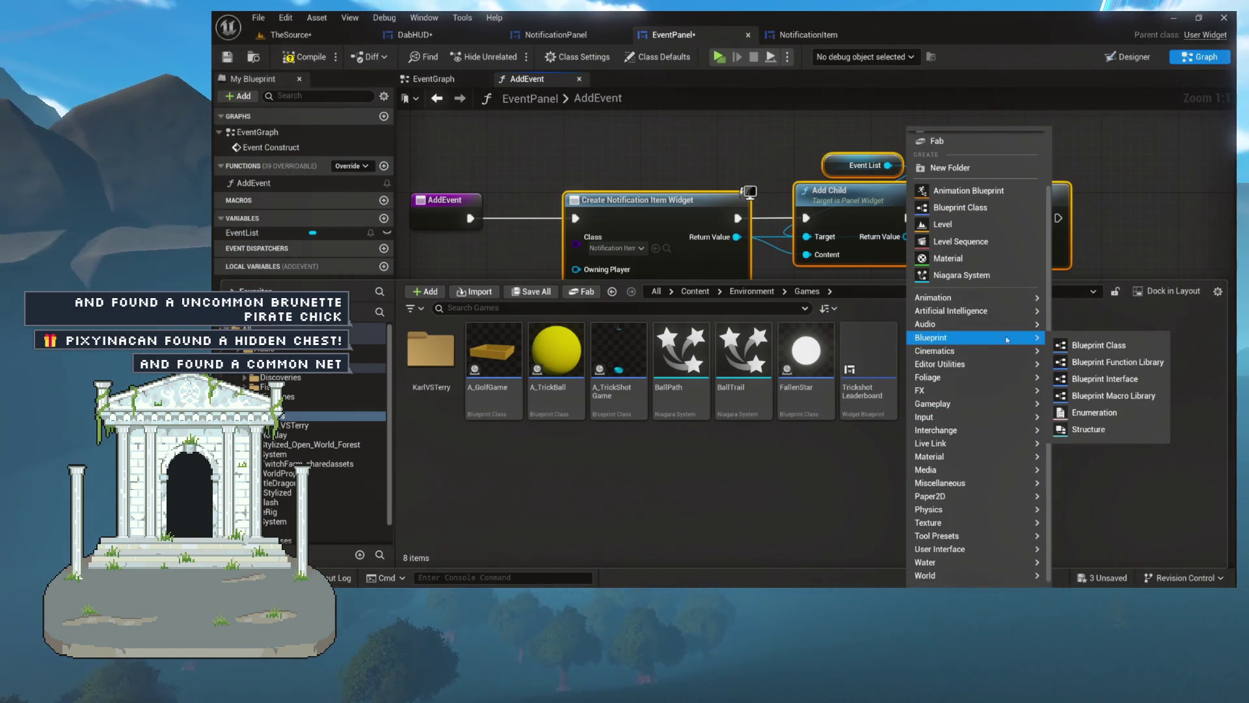
left_click(1105, 431)
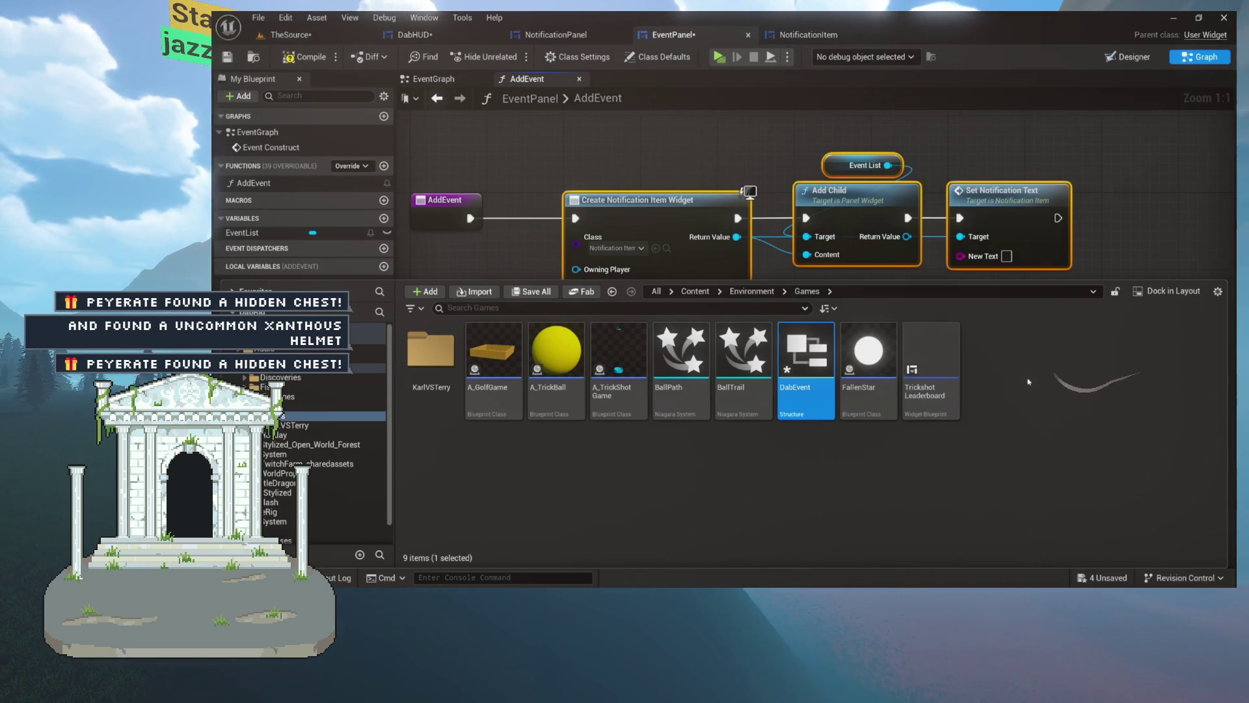
key("Return")
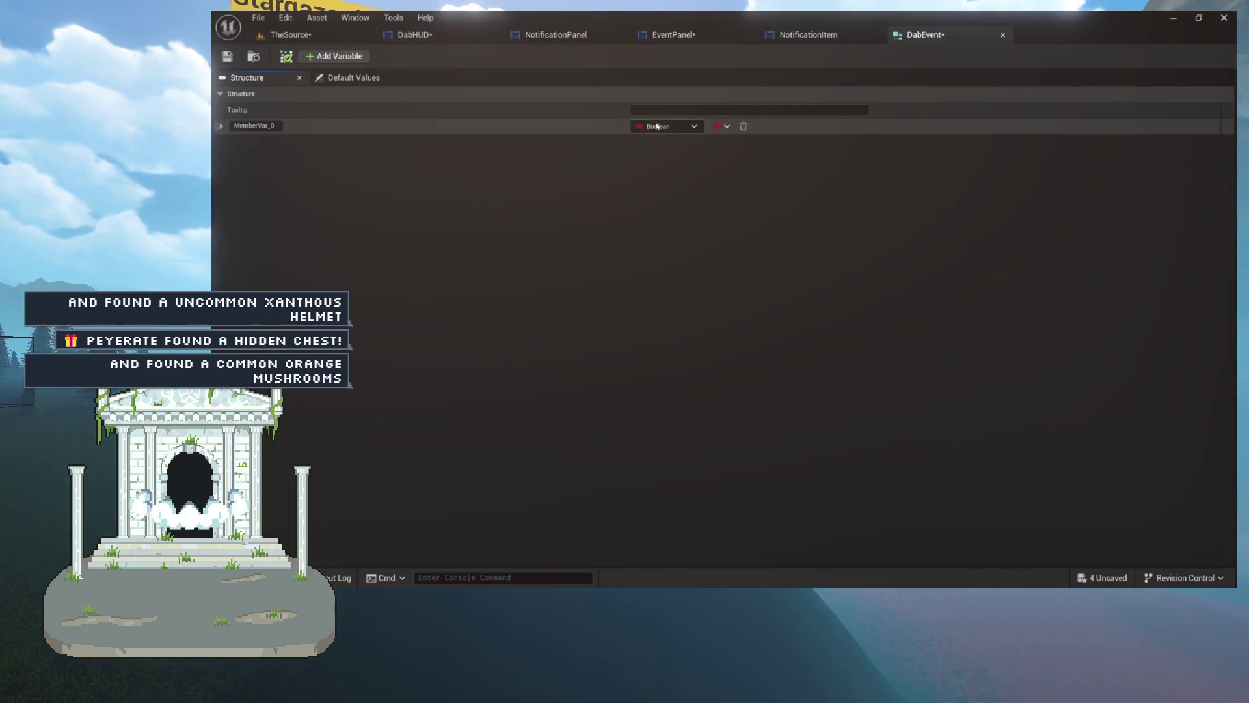
Make DabEvent's first member a String named EventName and save the structure
left_click(654, 126)
left_click(706, 229)
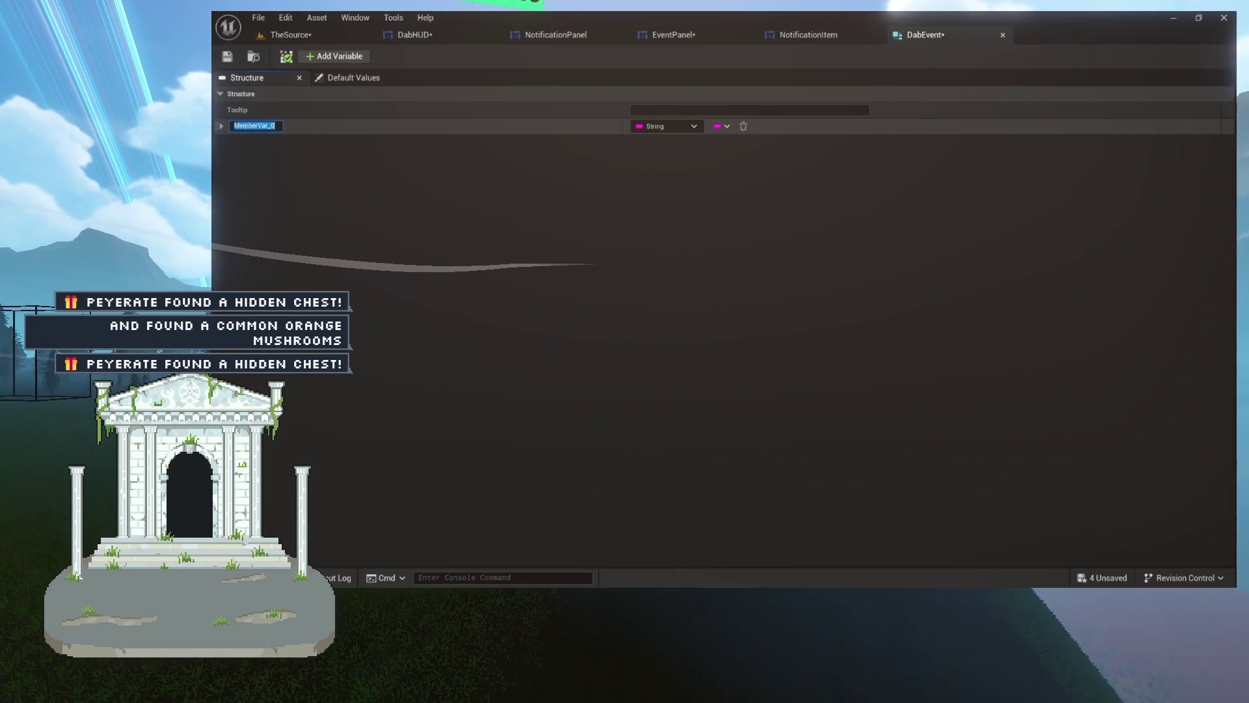
type("EventName")
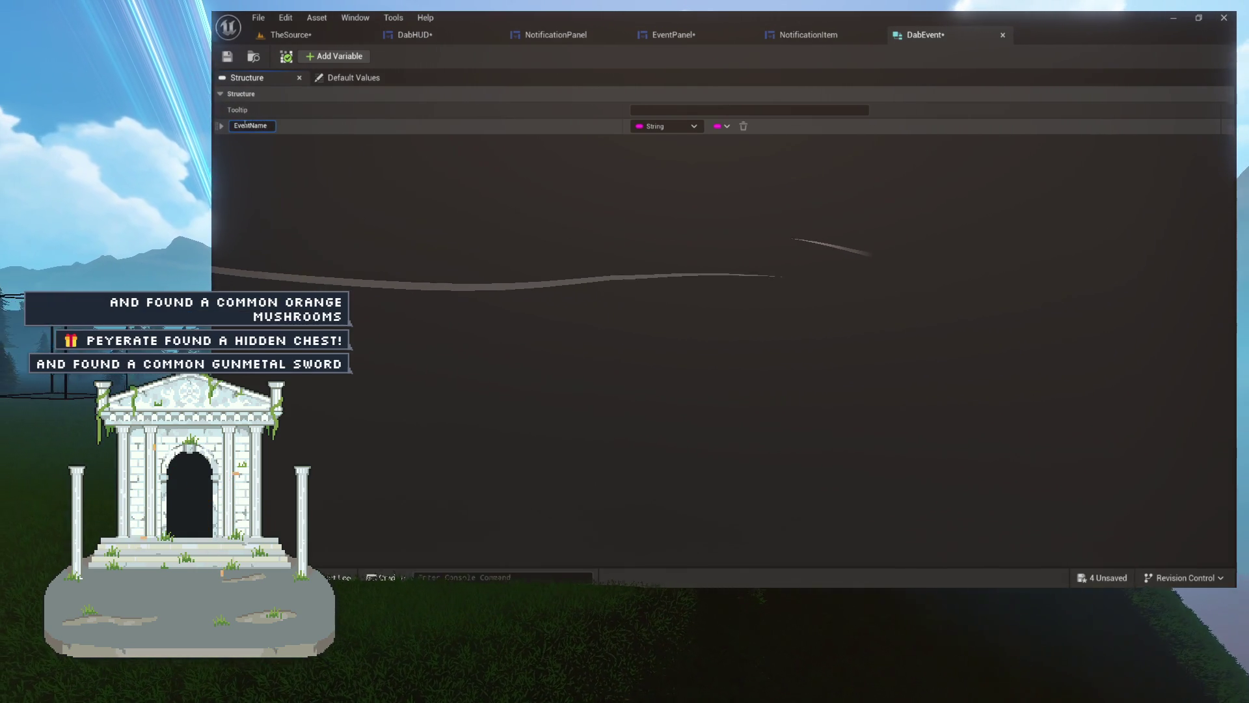
key("Return")
key("ctrl+s")
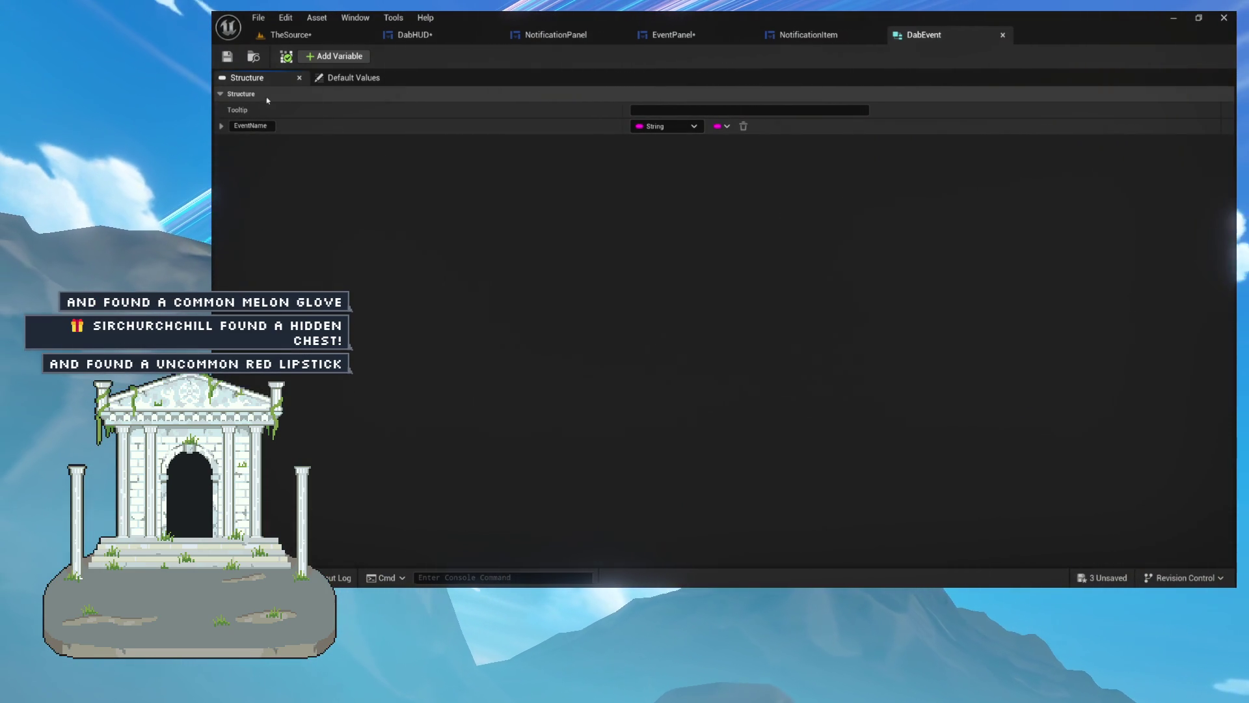
left_click(321, 59)
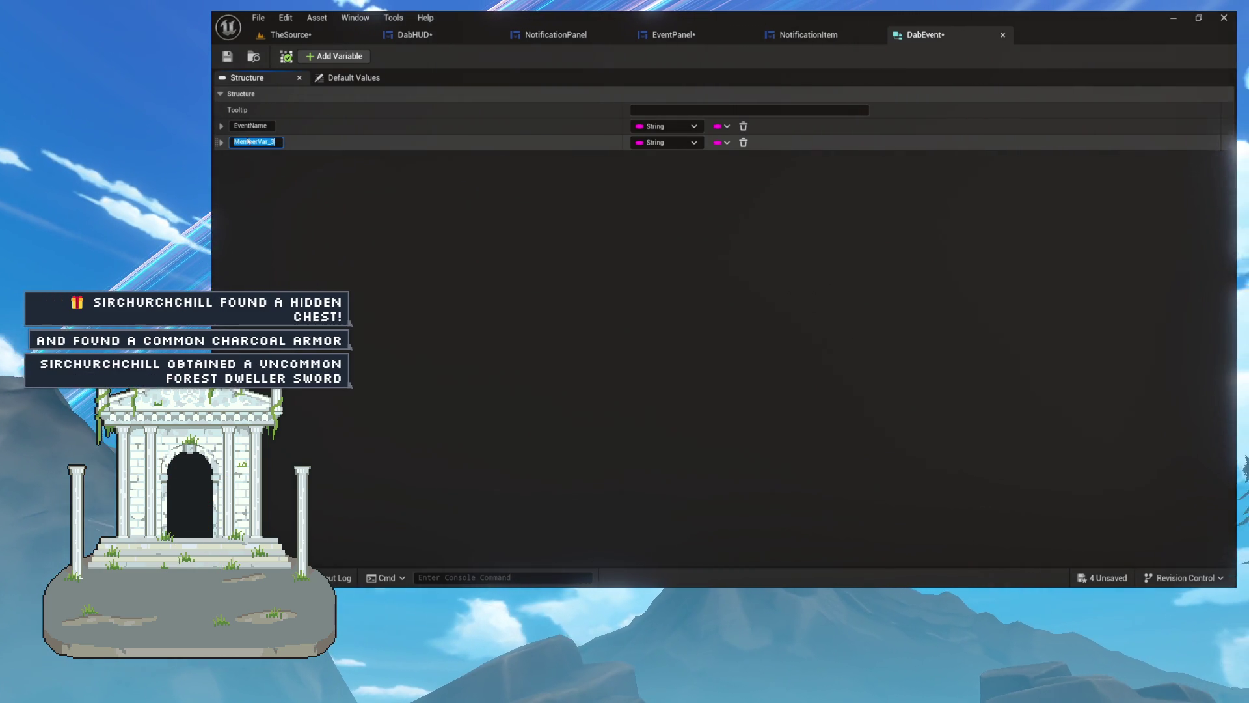
Name the second String member EventInfo, rename the members to Name and Info, and save all
type("EventInfo")
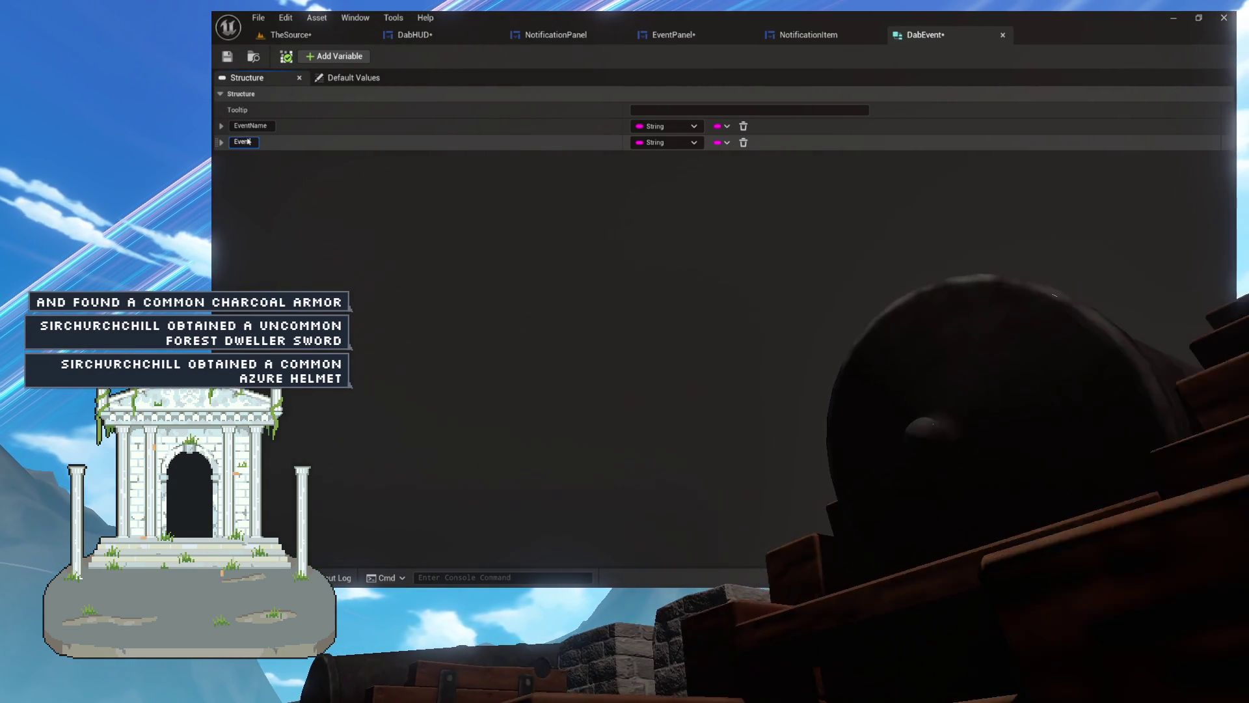
key("Return")
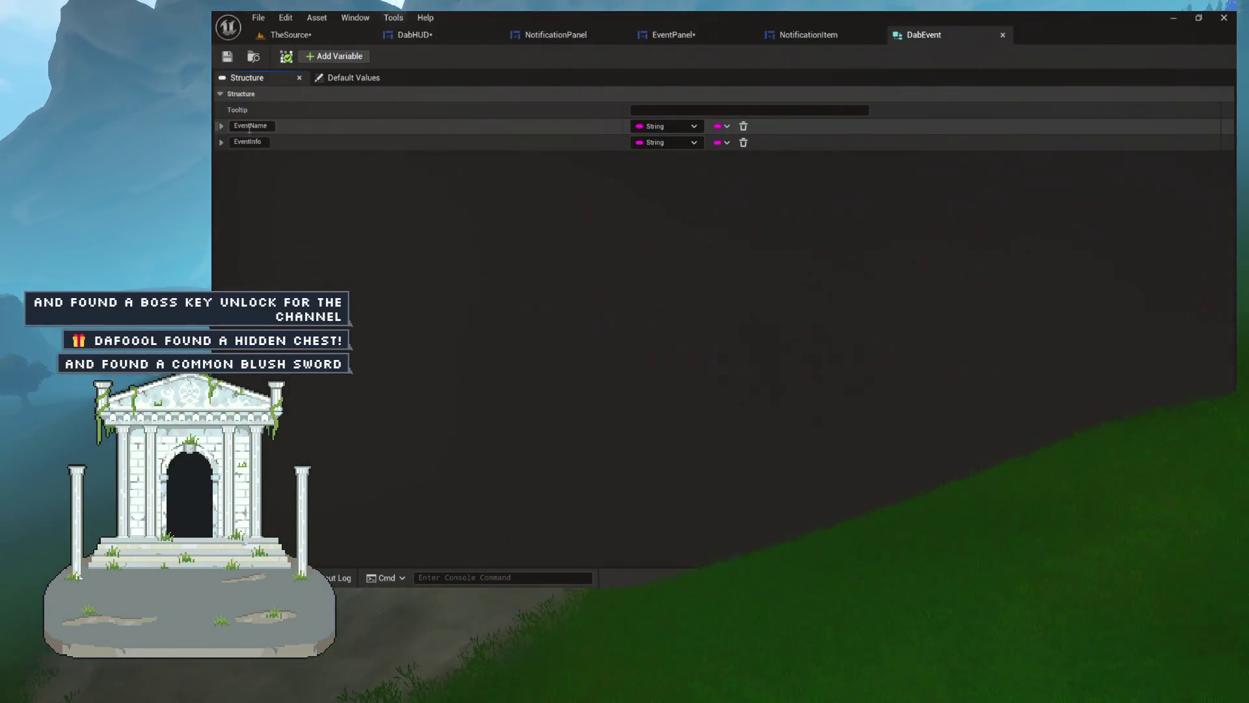
key("BackSpace")
key("BackSpace")
key("BackSpace")
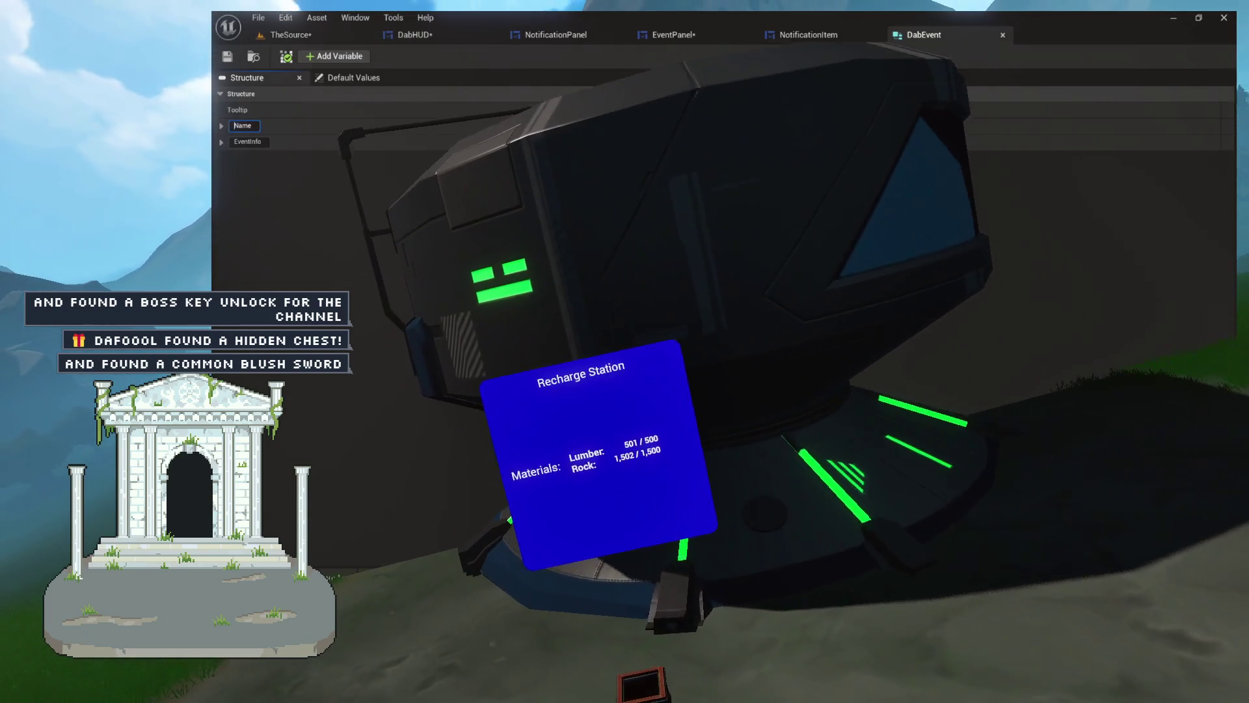
left_click(250, 142)
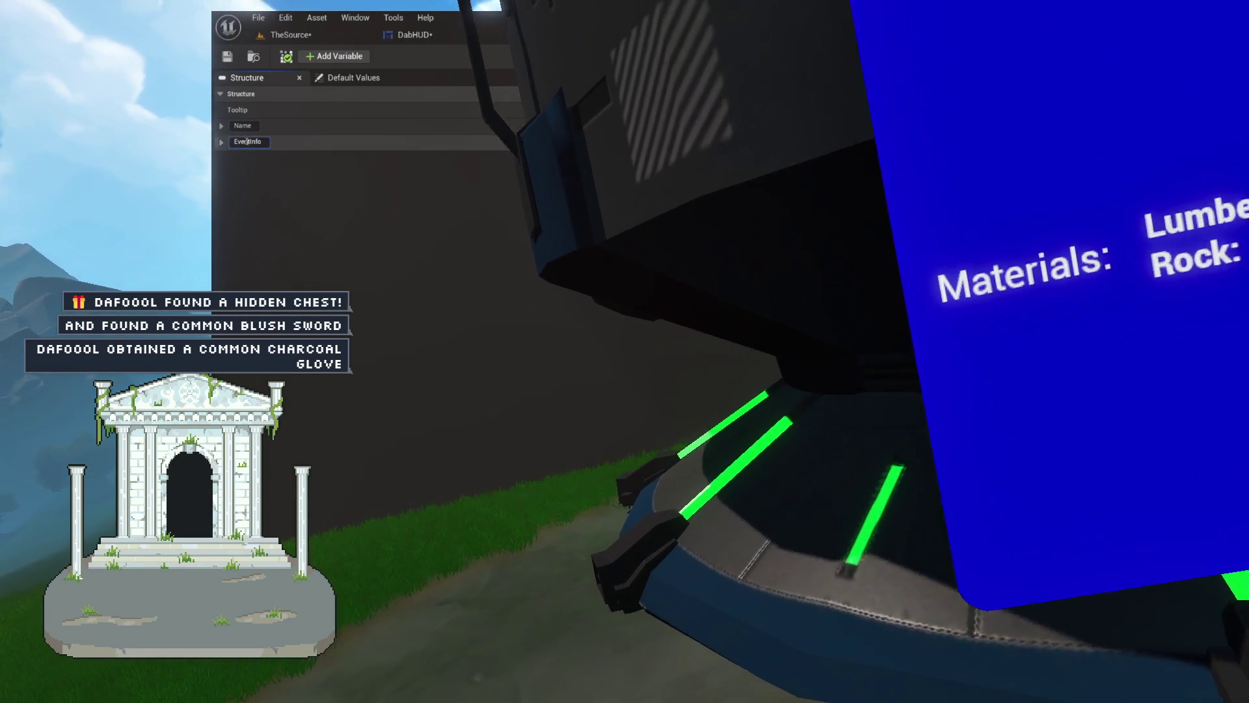
key("shift+Home")
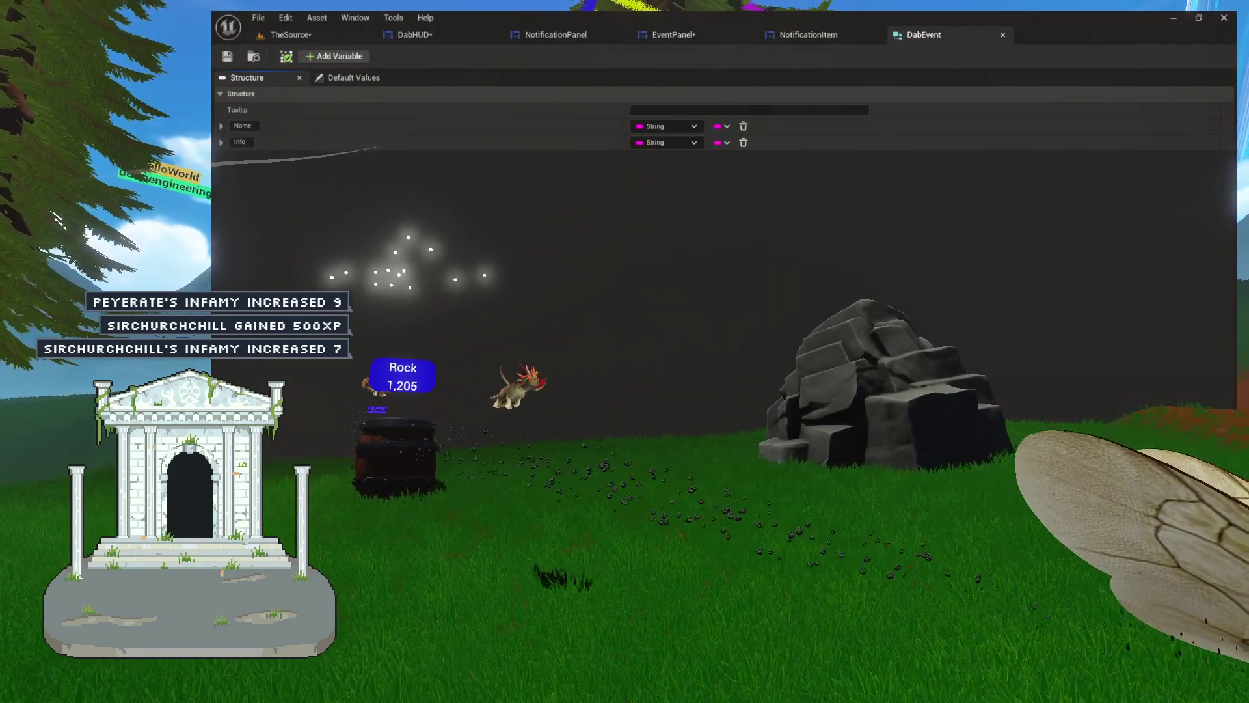
key("ctrl+shift+s")
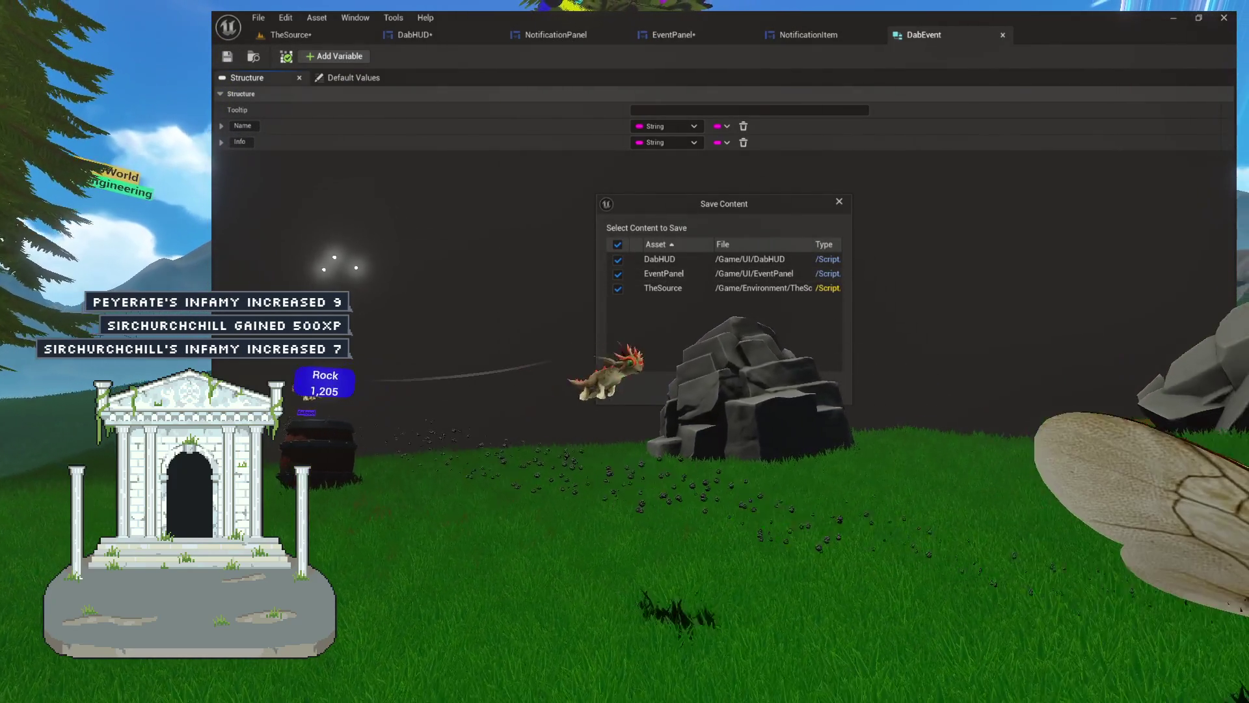
Save DabHUD, EventPanel and TheSource, then return to EventPanel's AddEvent graph
key("Return")
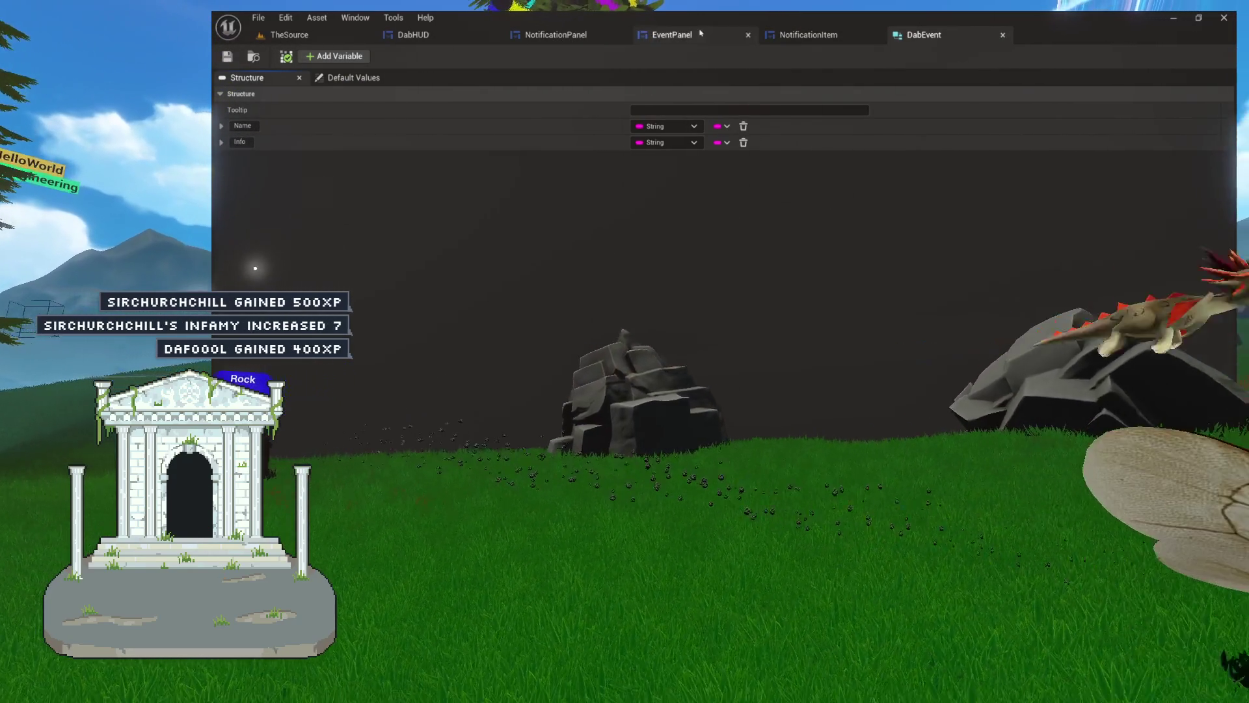
left_click(670, 34)
left_click(416, 34)
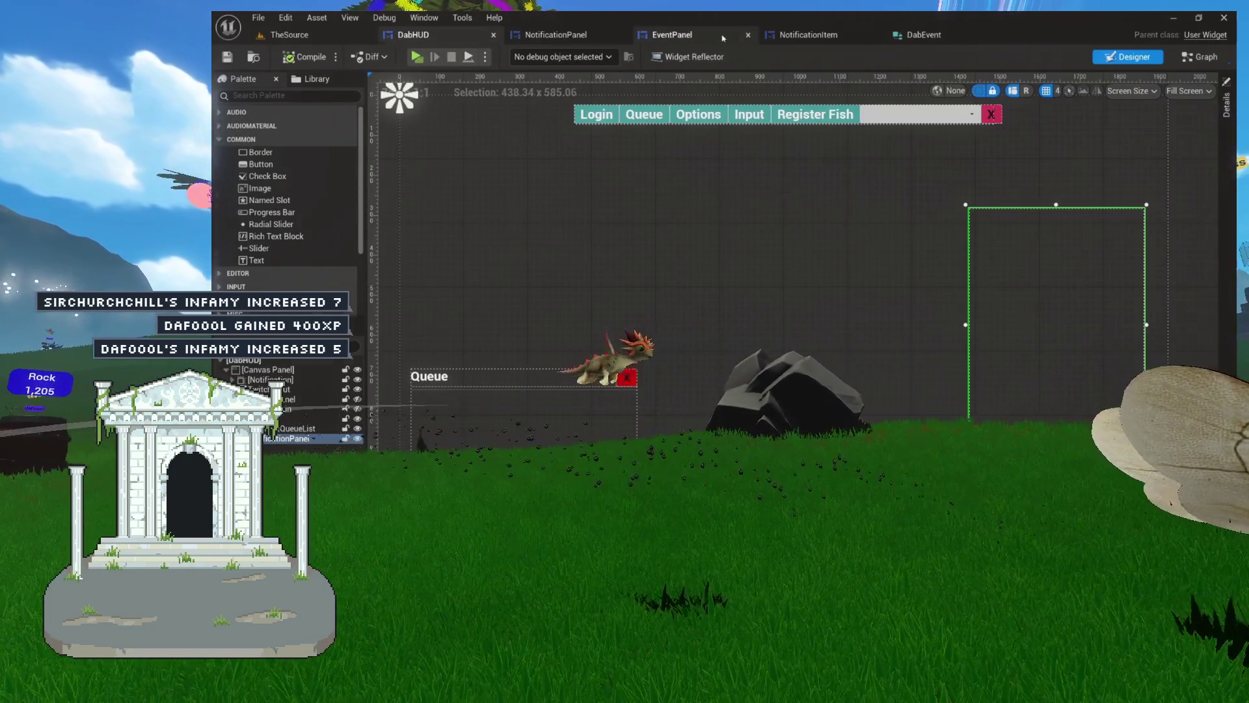
left_click(672, 35)
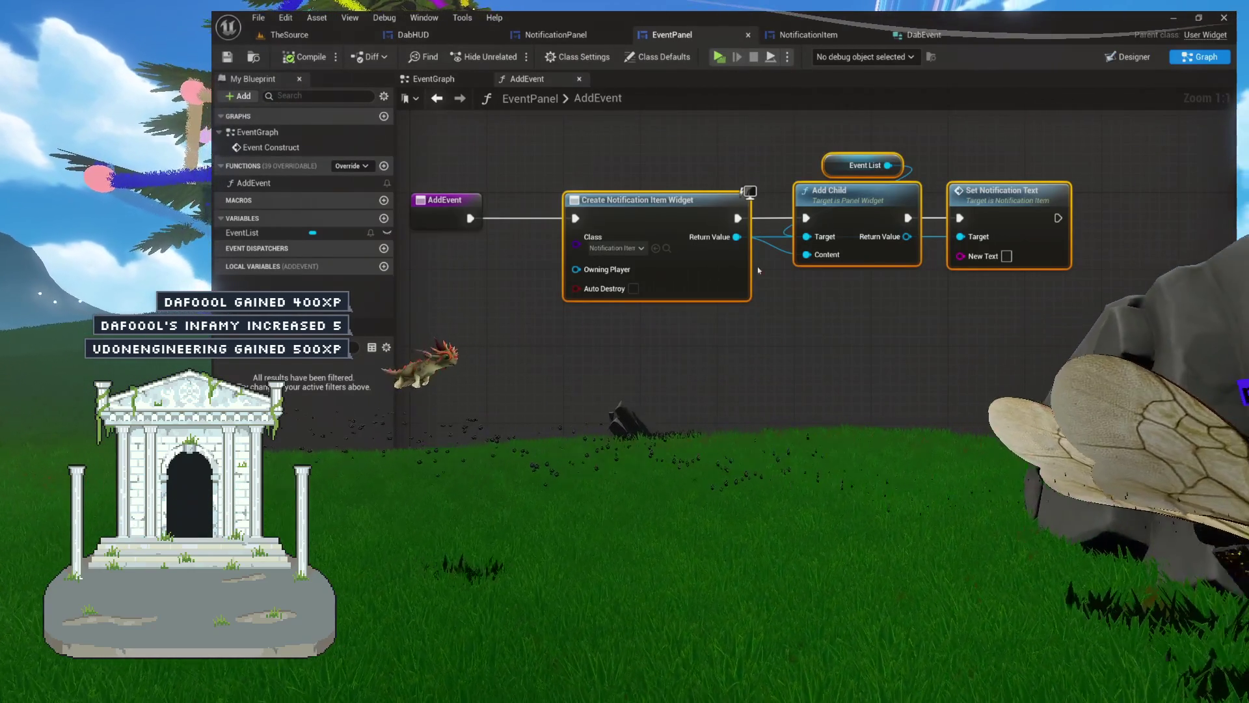
Add a New Event input parameter to the AddEvent function's entry node
mouse_move(814, 305)
left_mouse_down()
mouse_move(766, 363)
mouse_move(827, 313)
mouse_move(924, 332)
left_mouse_up()
left_click(541, 229)
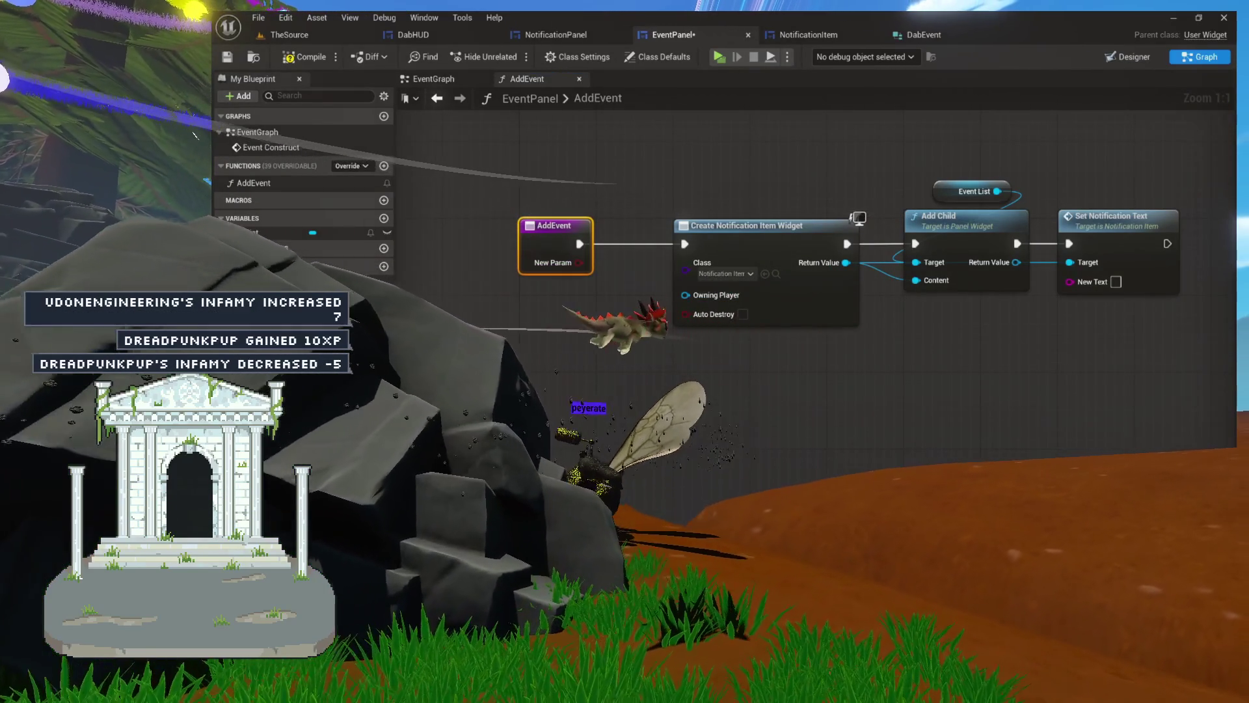
left_click(455, 254)
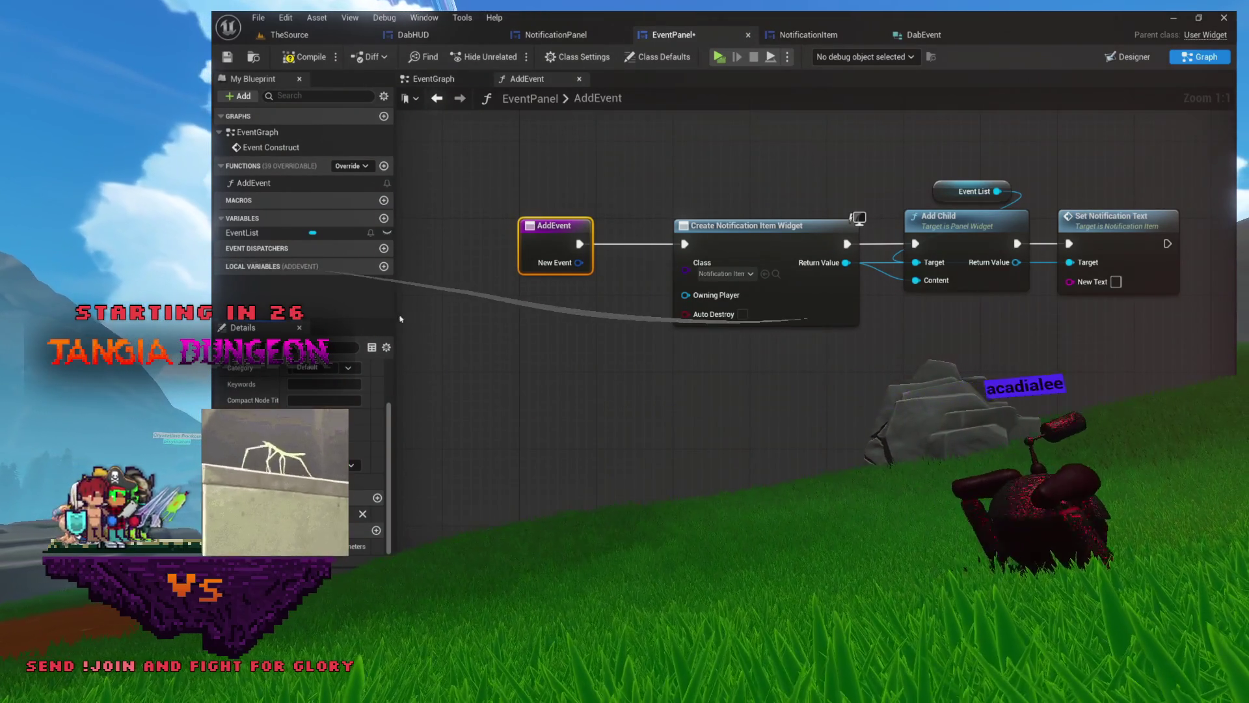
type("New Event")
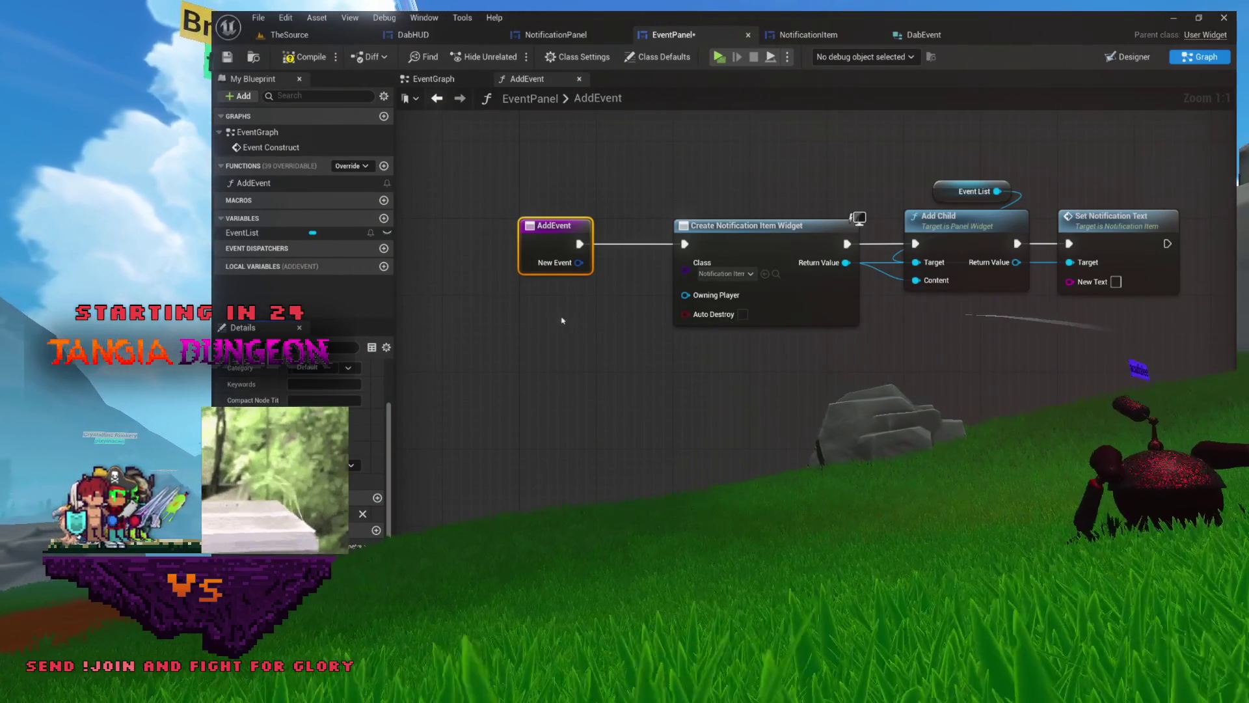
left_click_drag(608, 315, 495, 311)
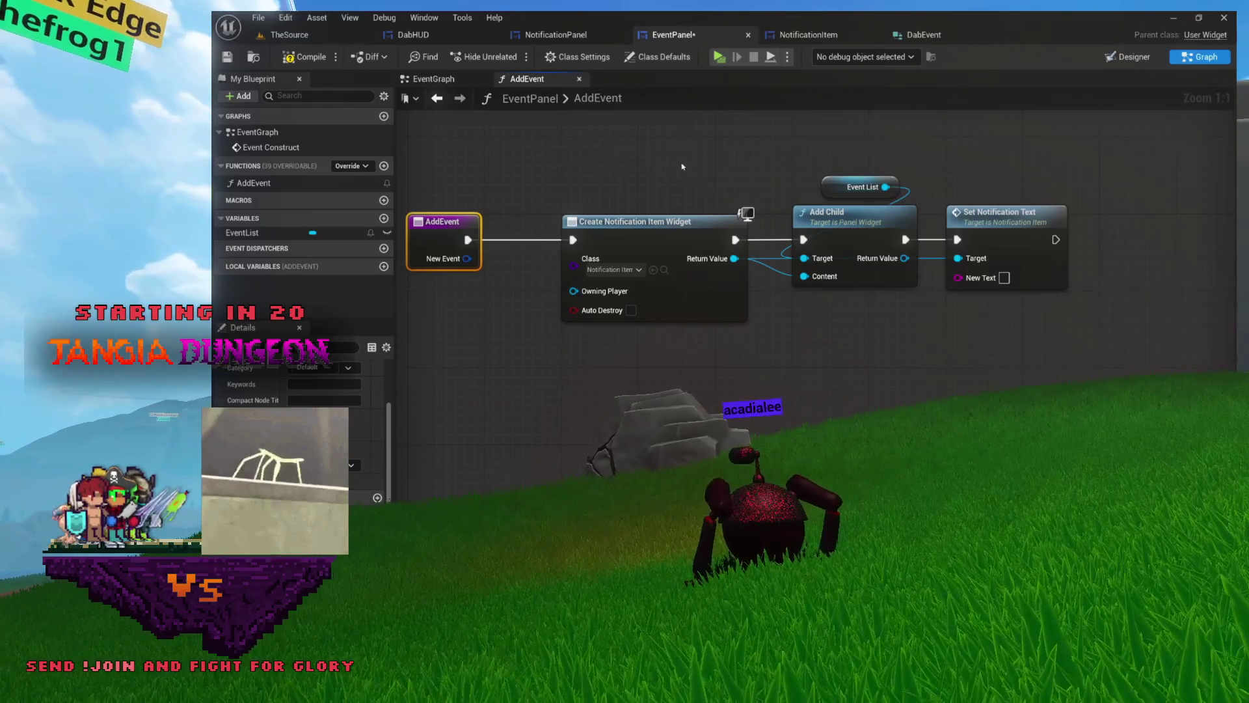
left_click_drag(677, 166, 714, 173)
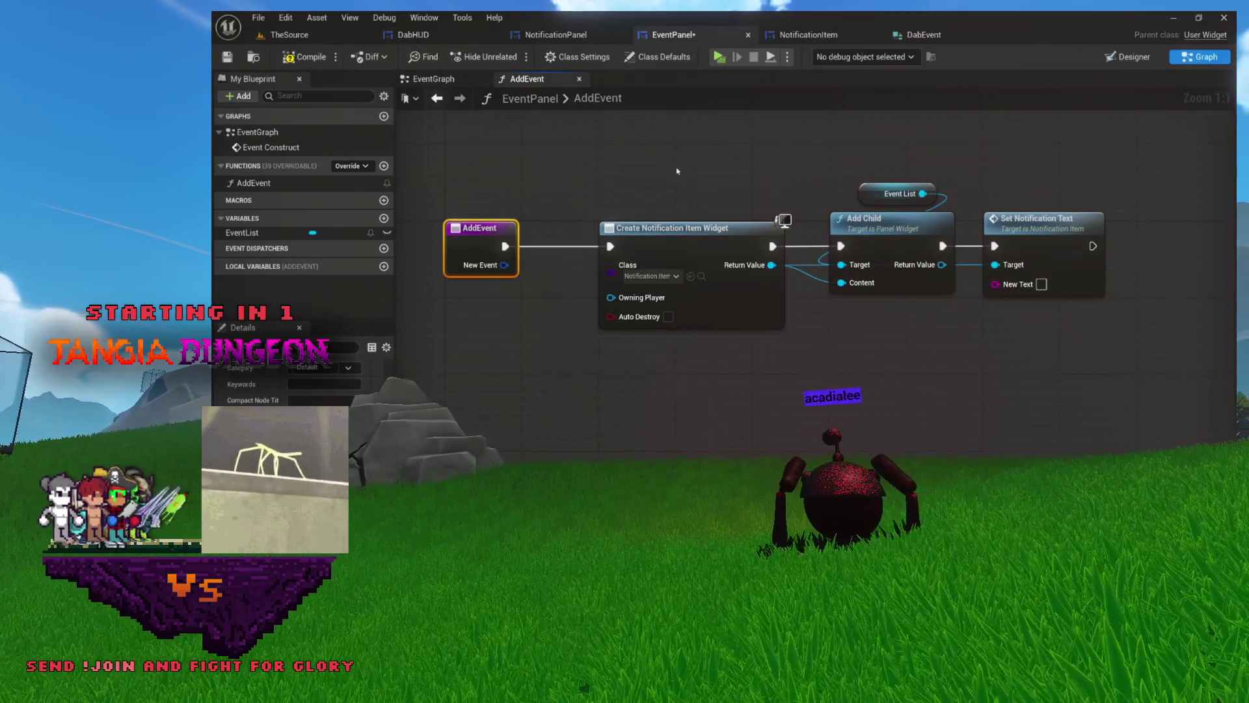
left_click_drag(676, 171, 628, 157)
left_click_drag(1080, 136, 730, 215)
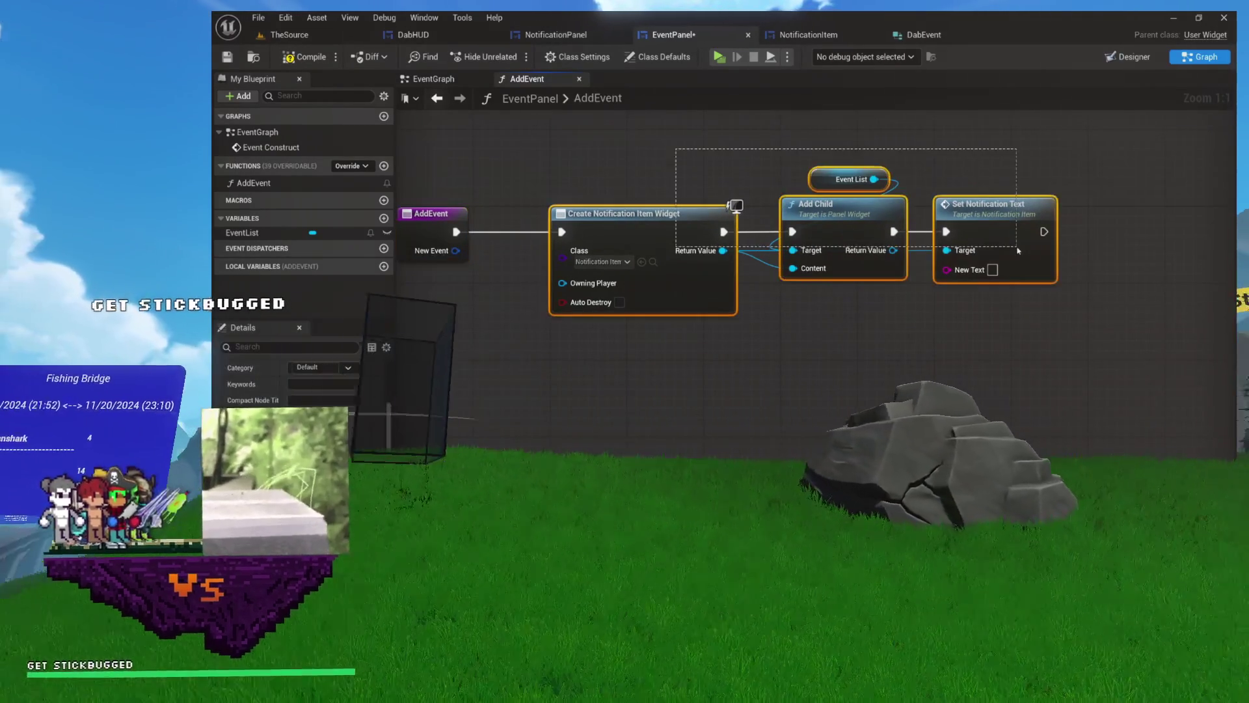